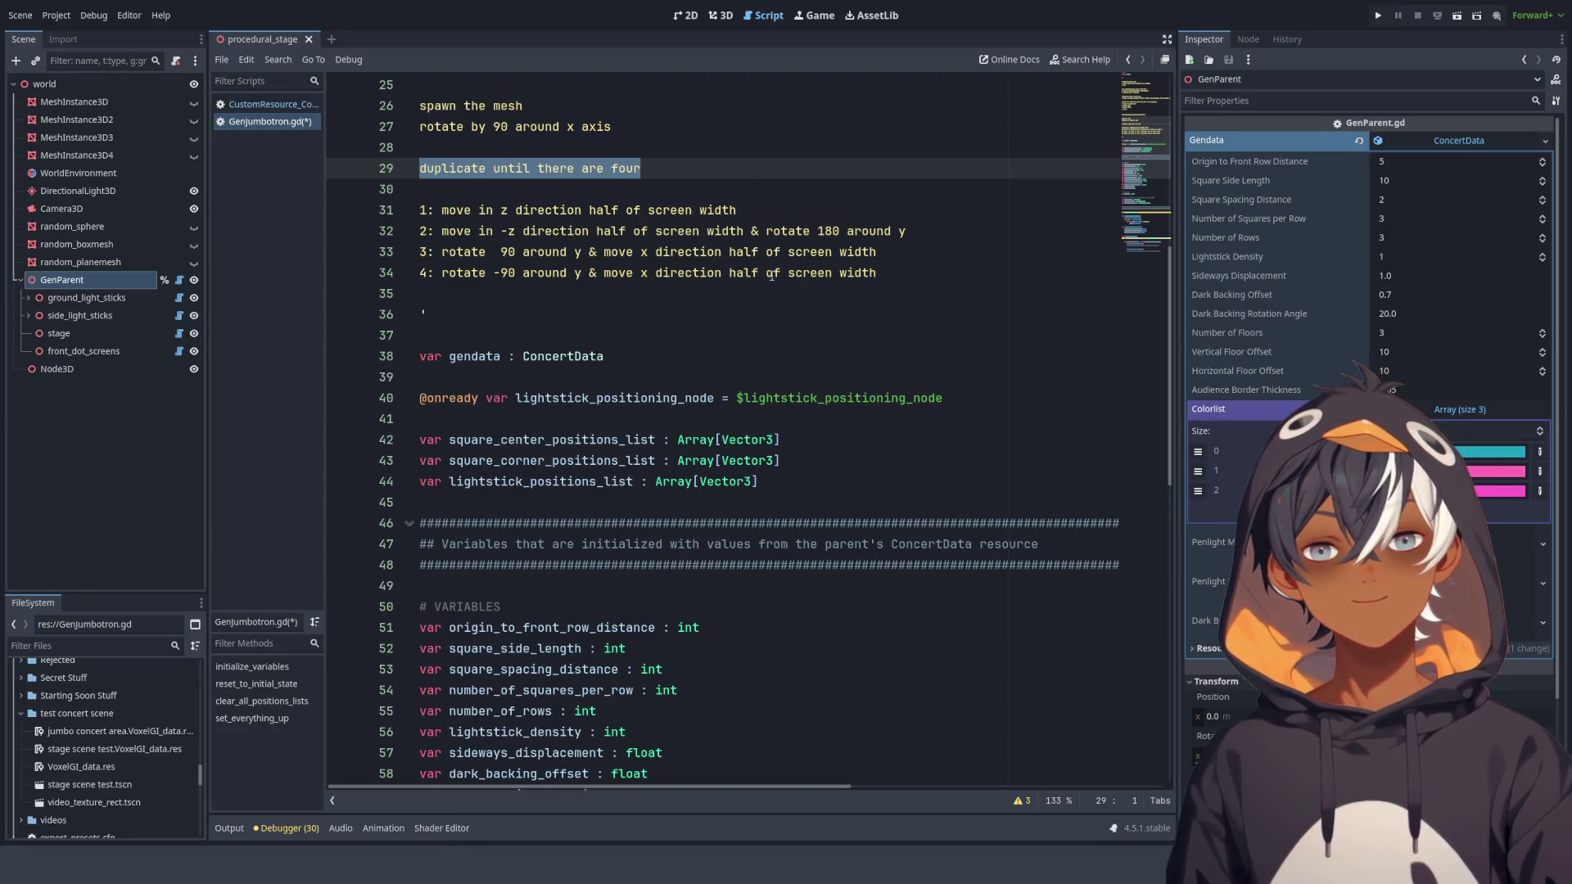
# Insert blank lines above the 'duplicate until there are four' step.
pyautogui.click(477, 197)
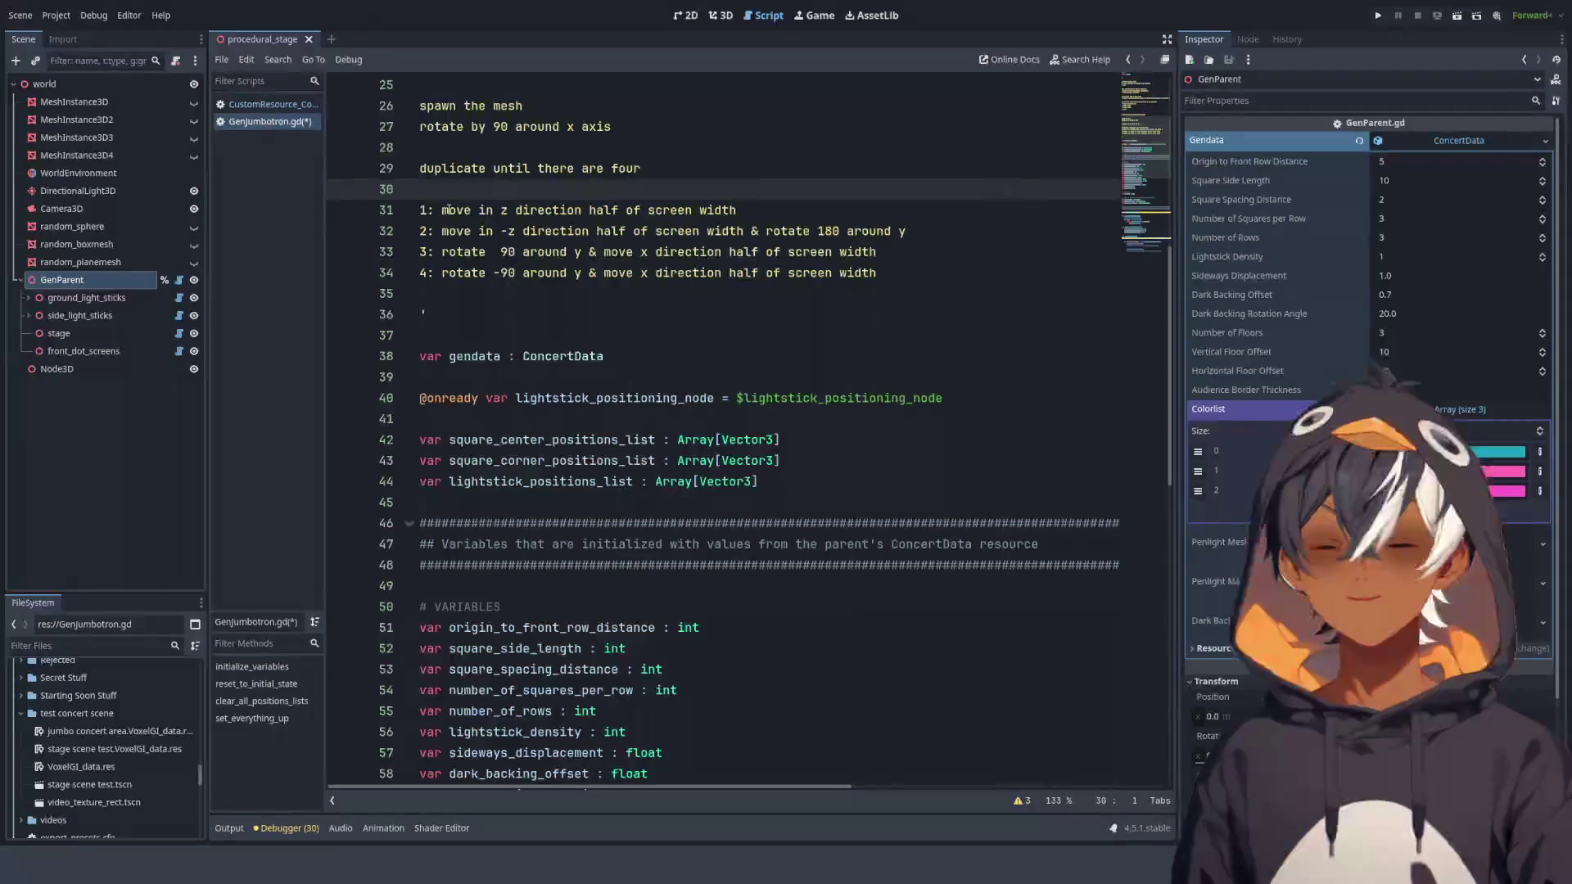
pyautogui.moveTo(448, 211); pyautogui.dragTo(693, 210)
pyautogui.click(737, 211)
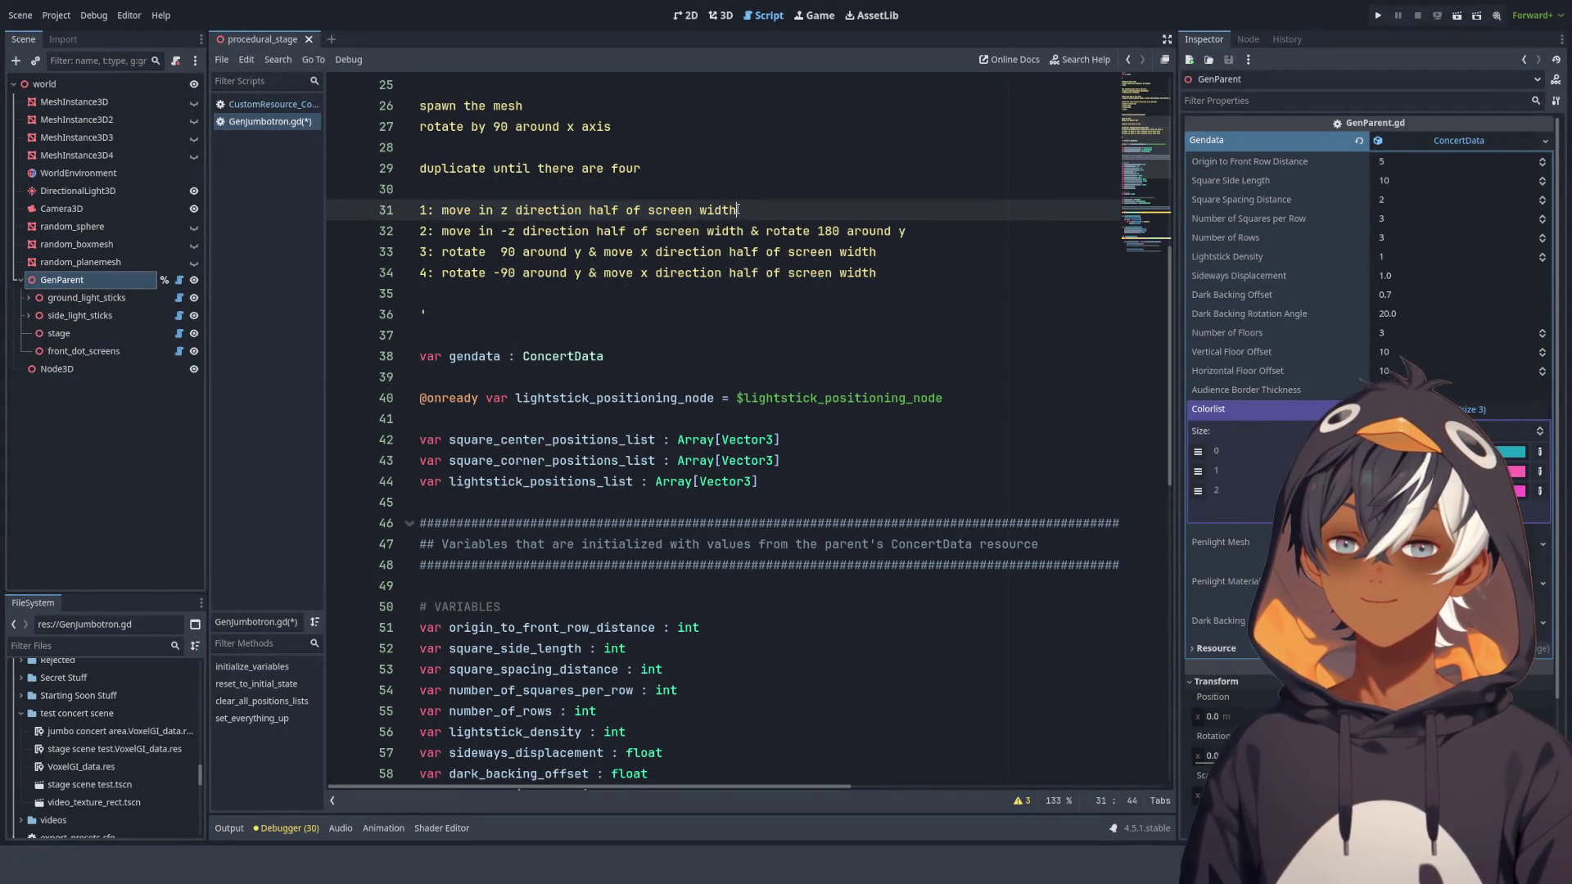
pyautogui.click(706, 157)
pyautogui.click(718, 155)
pyautogui.press('Return')
pyautogui.press('Return')
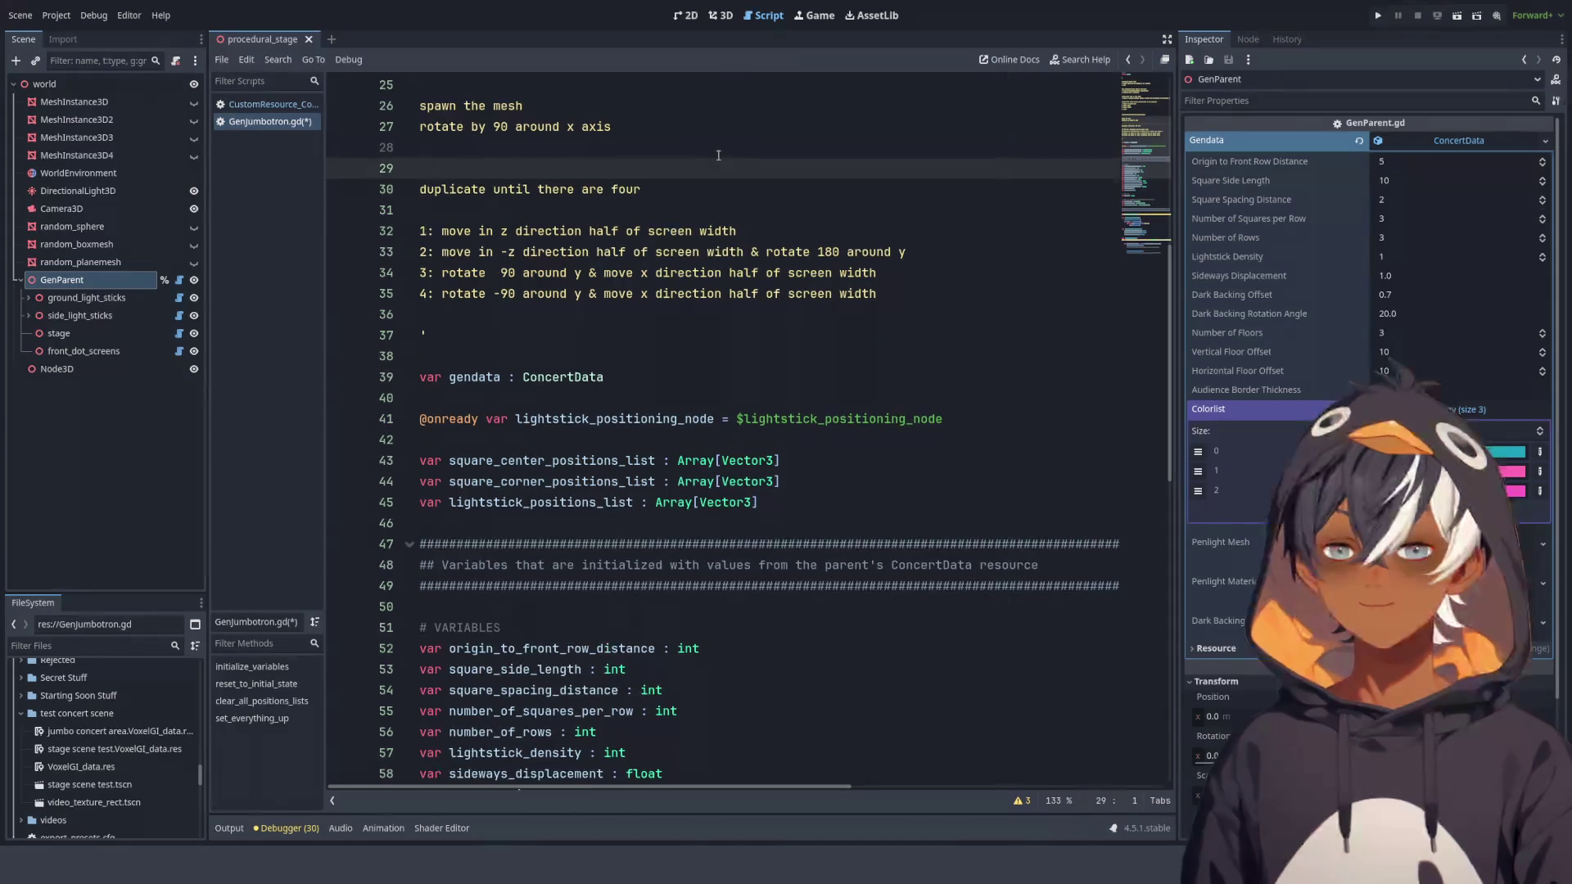
pyautogui.press('Up')
pyautogui.scroll(8, 570, 257)
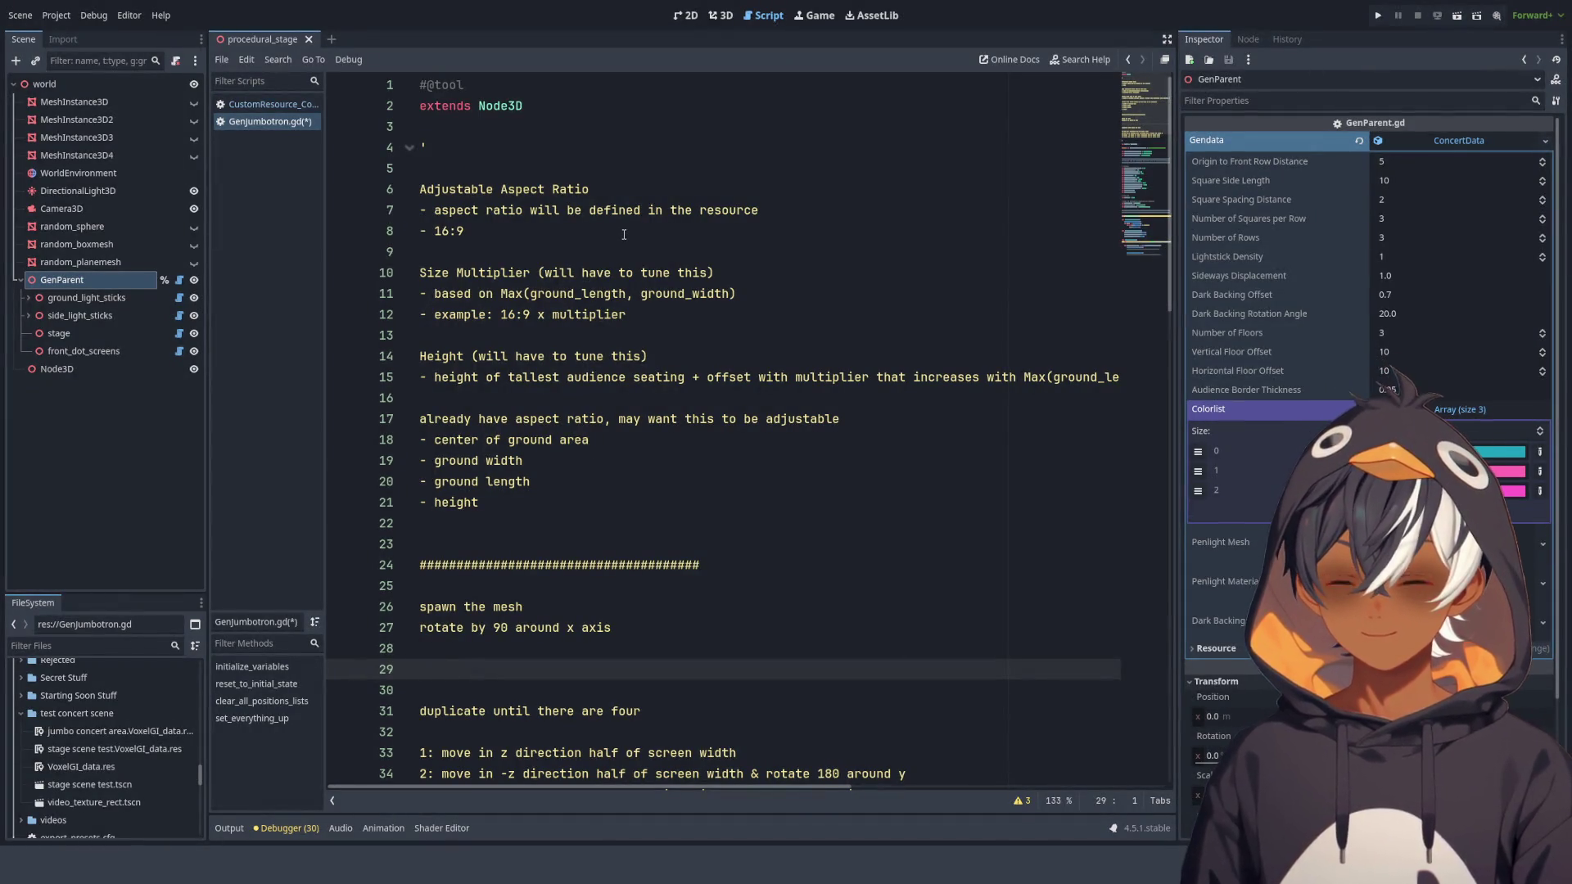
pyautogui.scroll(-4, 518, 394)
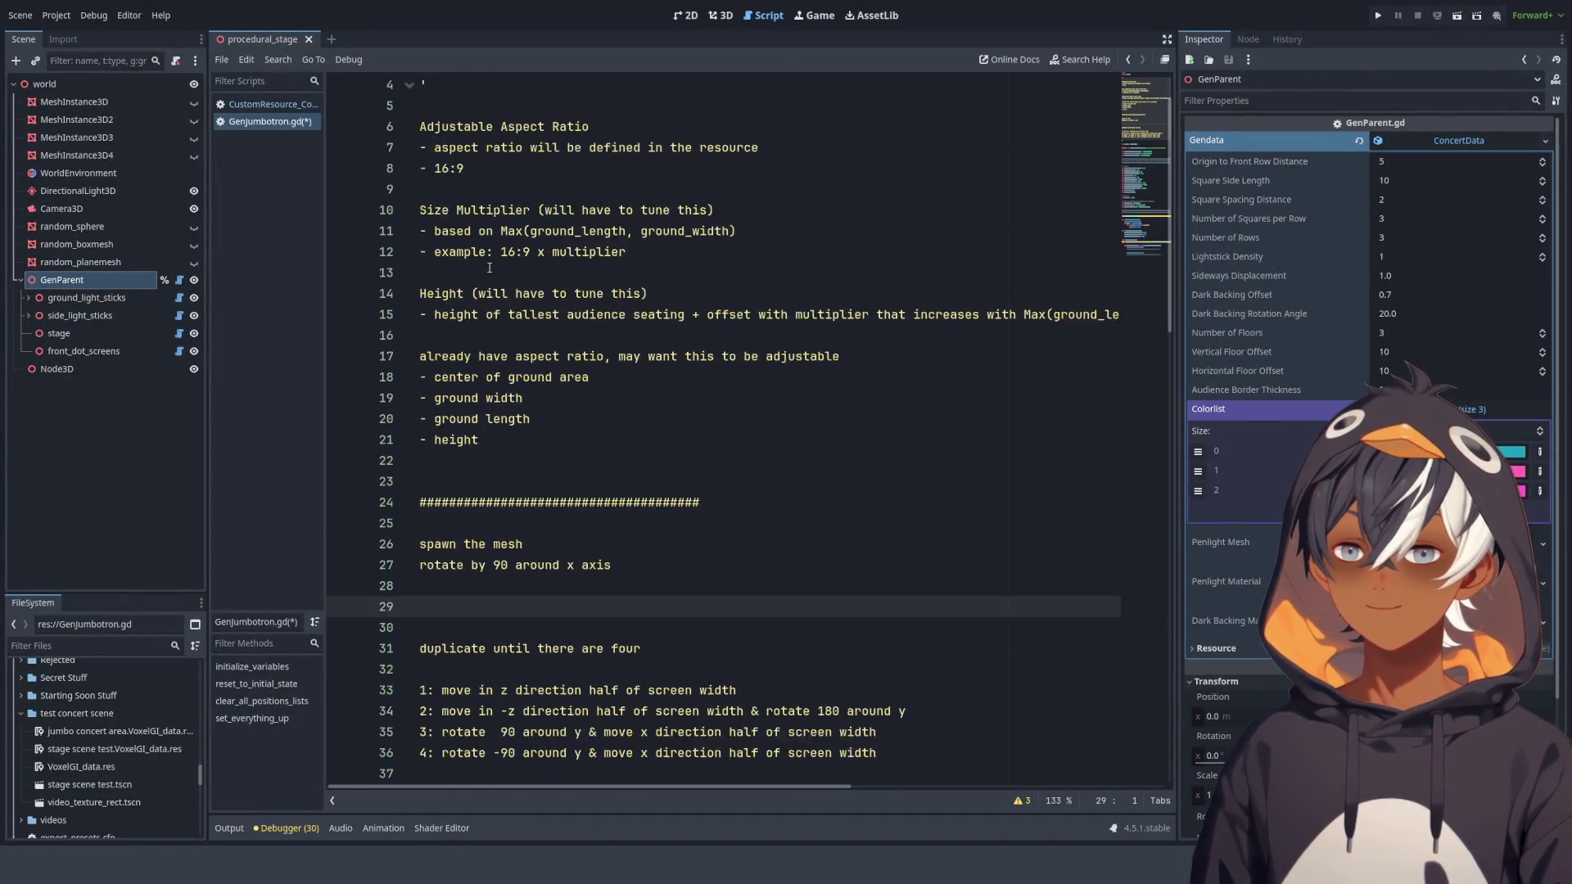
# Write 'set size by aspect ratio x multiplier' on the empty line under the rotate step.
pyautogui.click(518, 394)
pyautogui.write('set di')
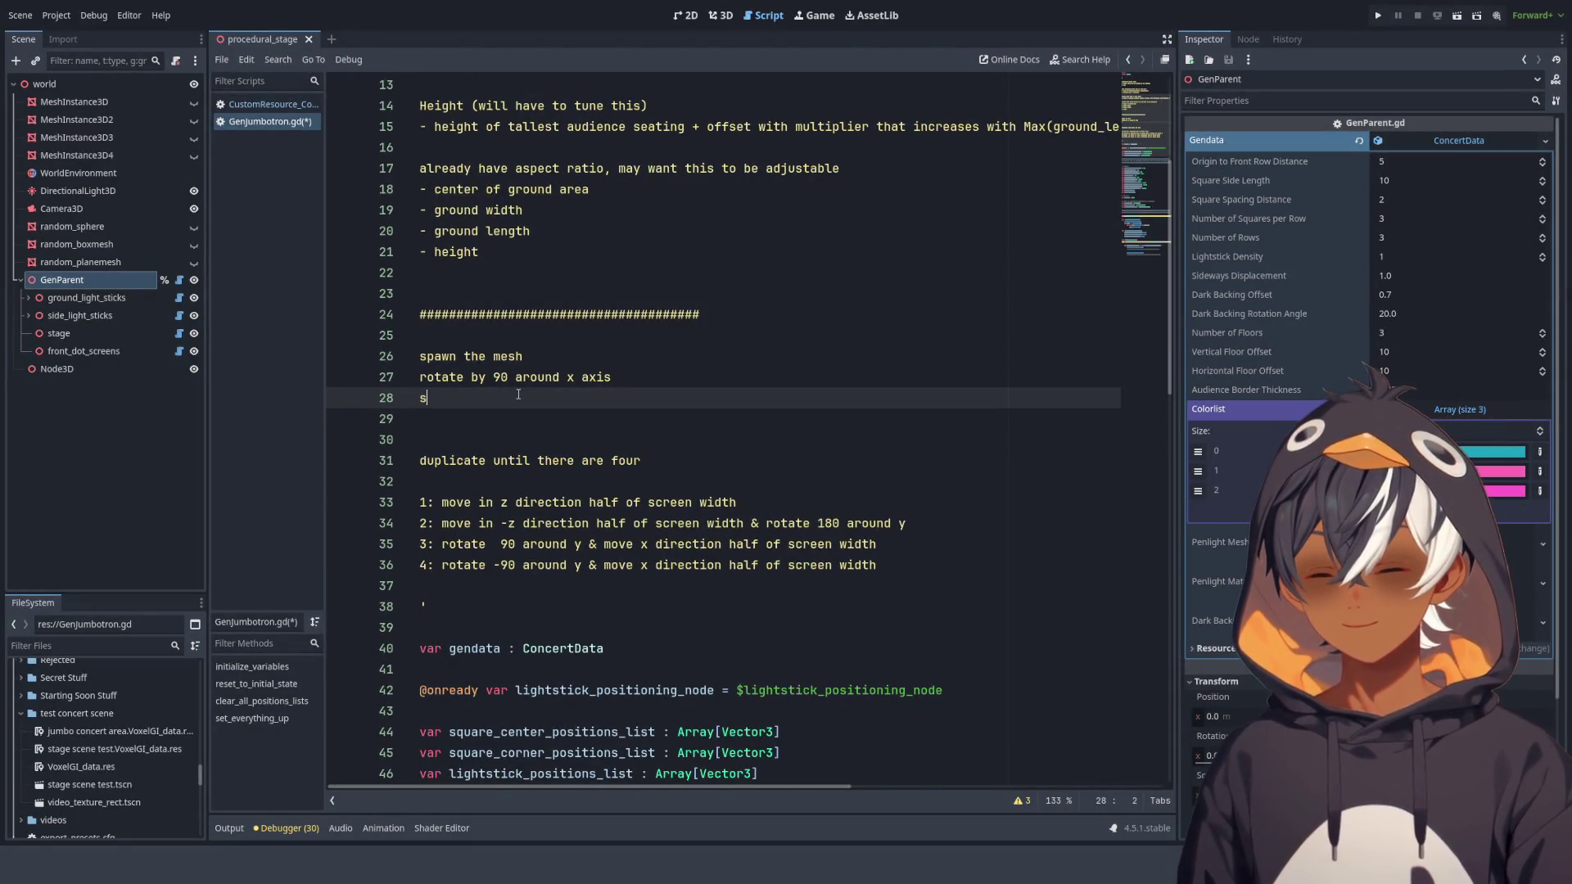
pyautogui.press('BackSpace')
pyautogui.press('BackSpace')
pyautogui.write('si')
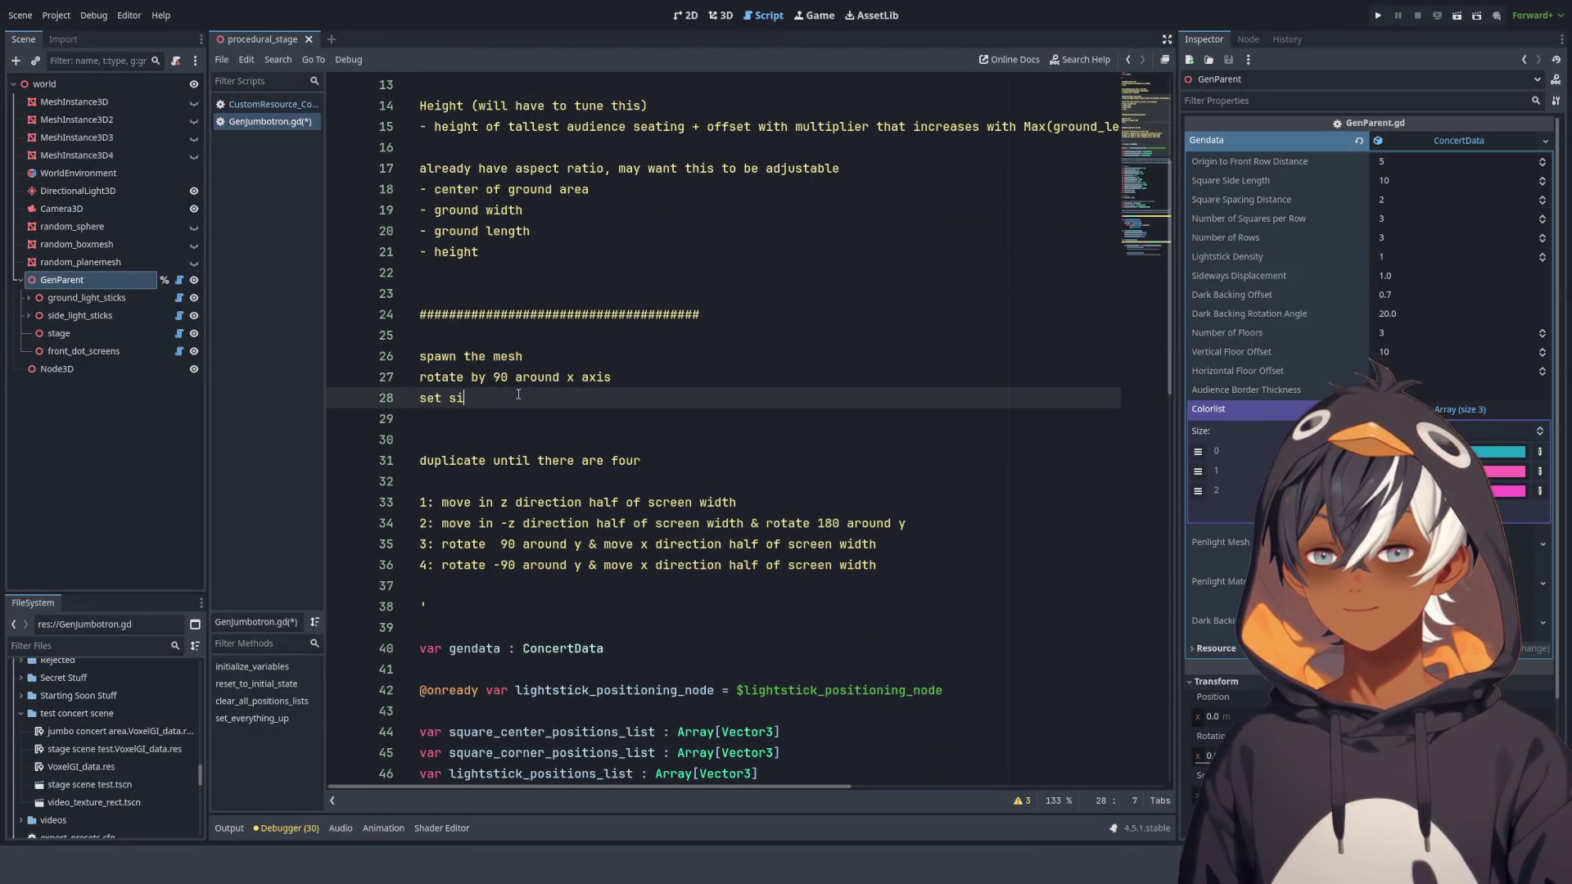
pyautogui.write('ze by a')
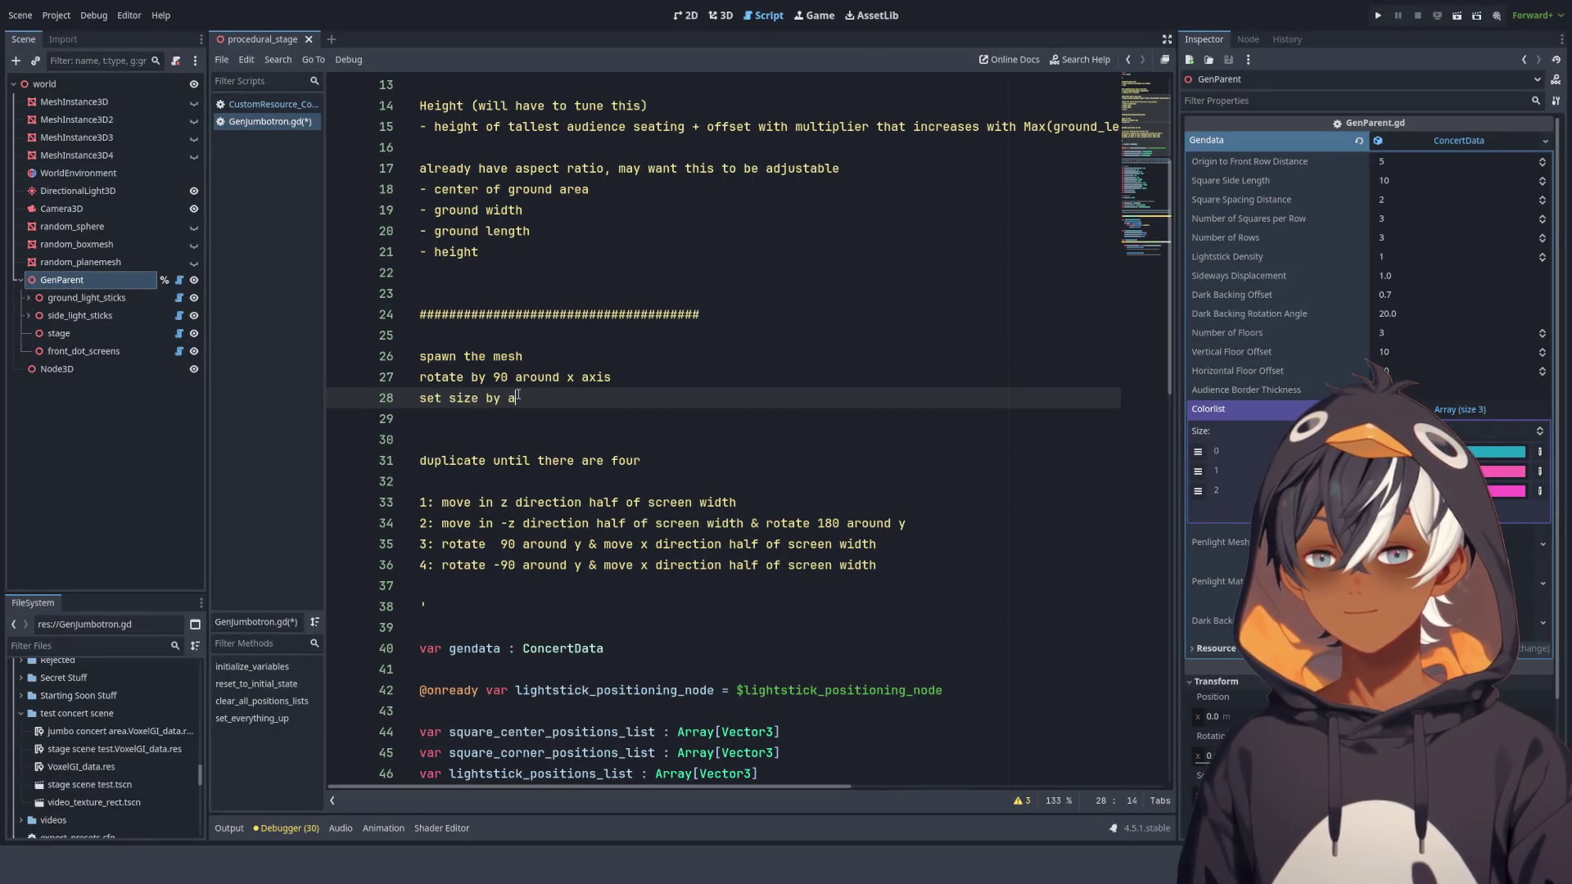
pyautogui.write('spect ratio')
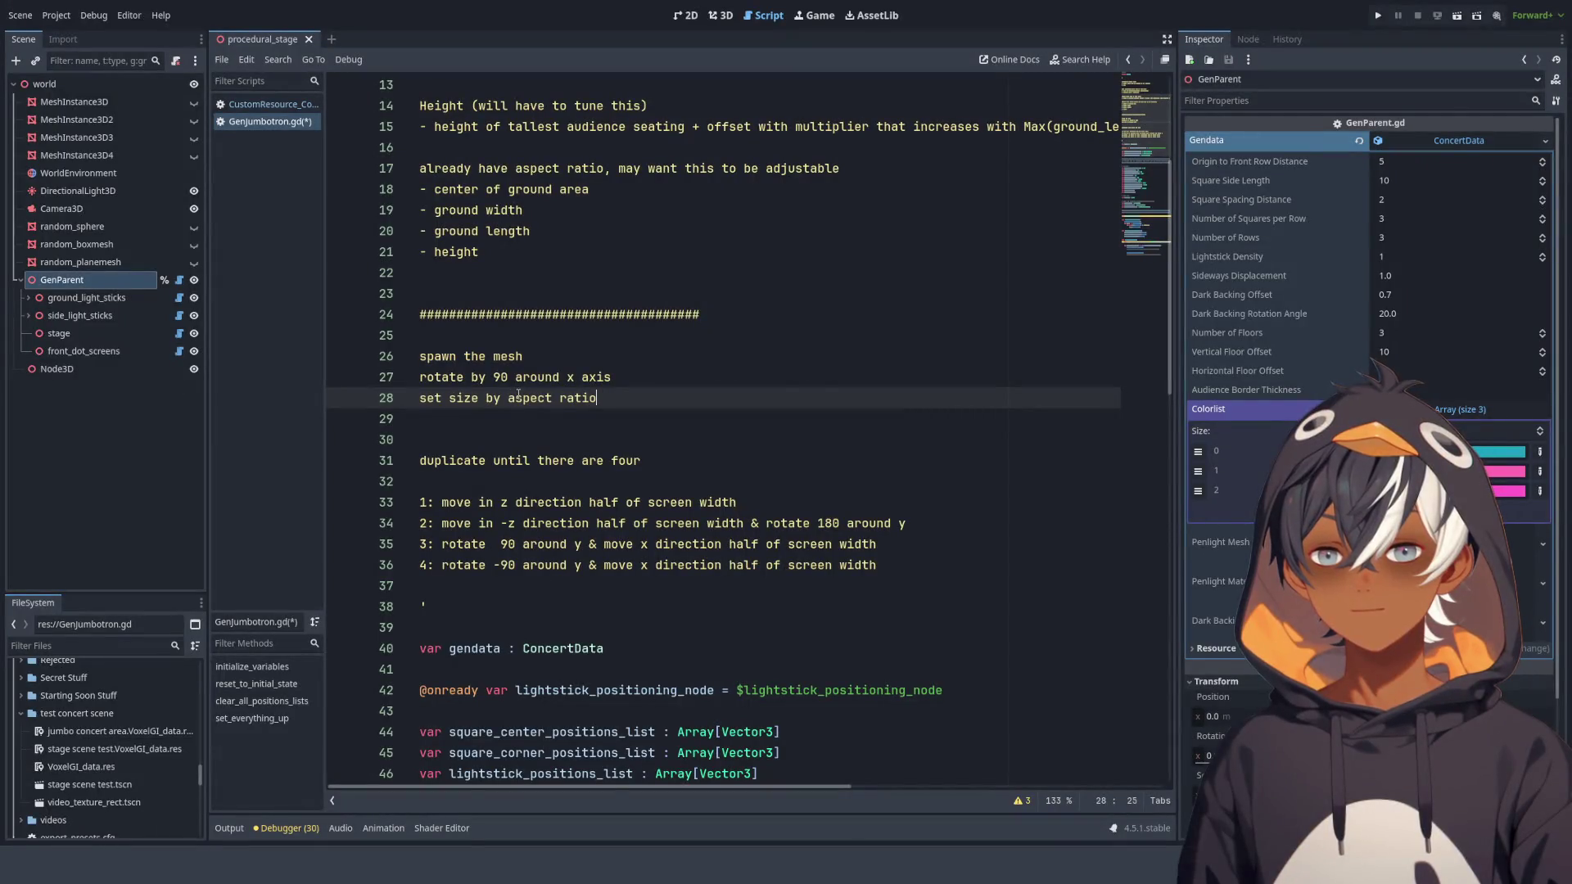
pyautogui.press('Return')
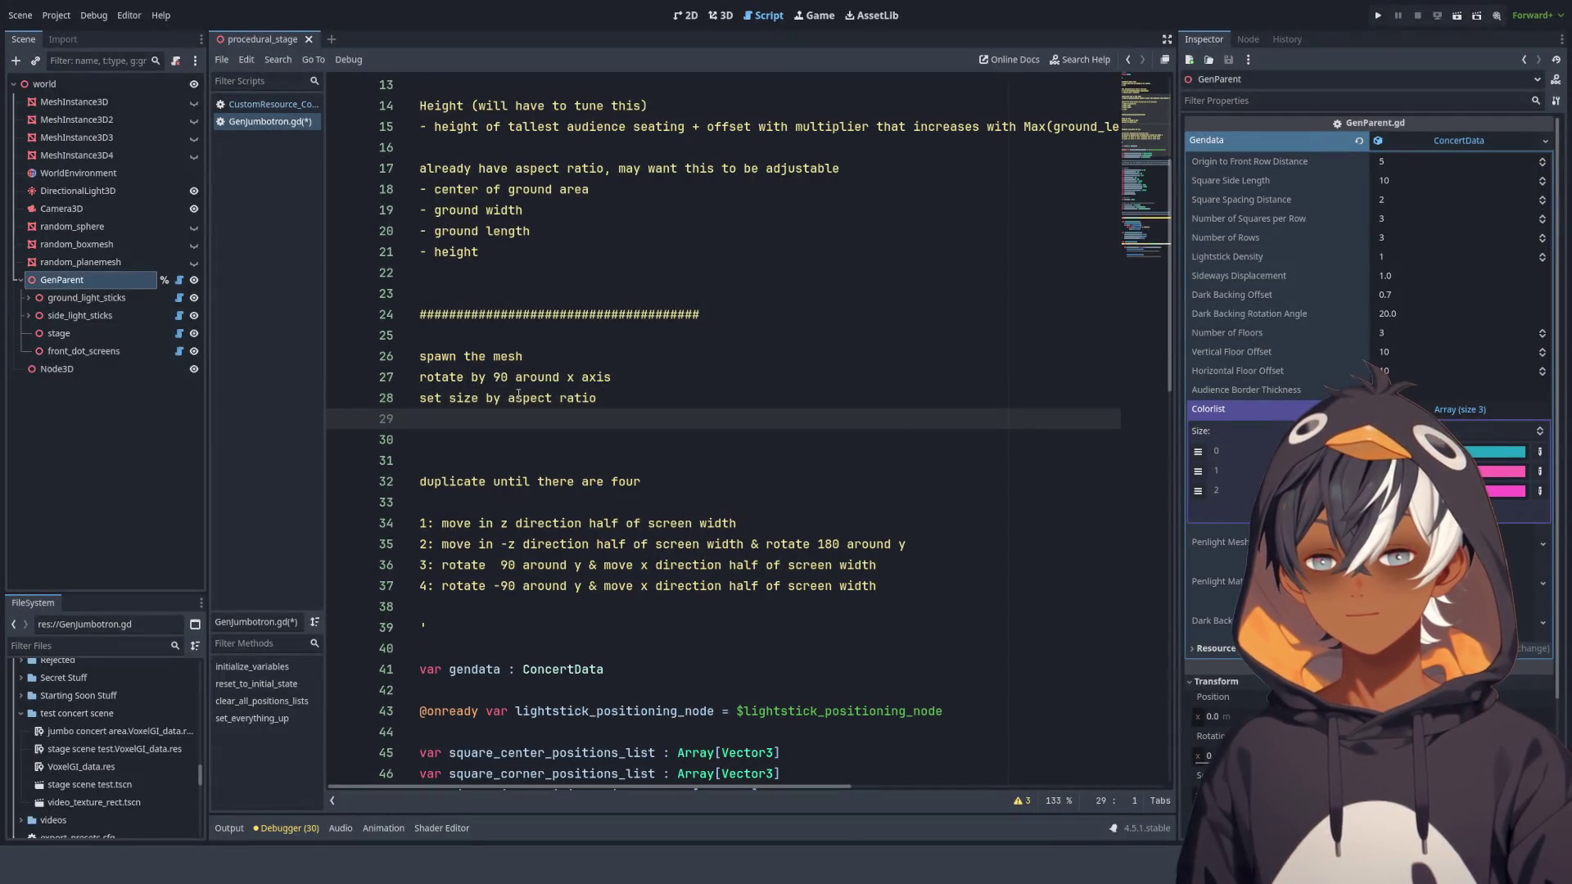
pyautogui.write('multi')
pyautogui.press('BackSpace')
pyautogui.press('BackSpace')
pyautogui.press('BackSpace')
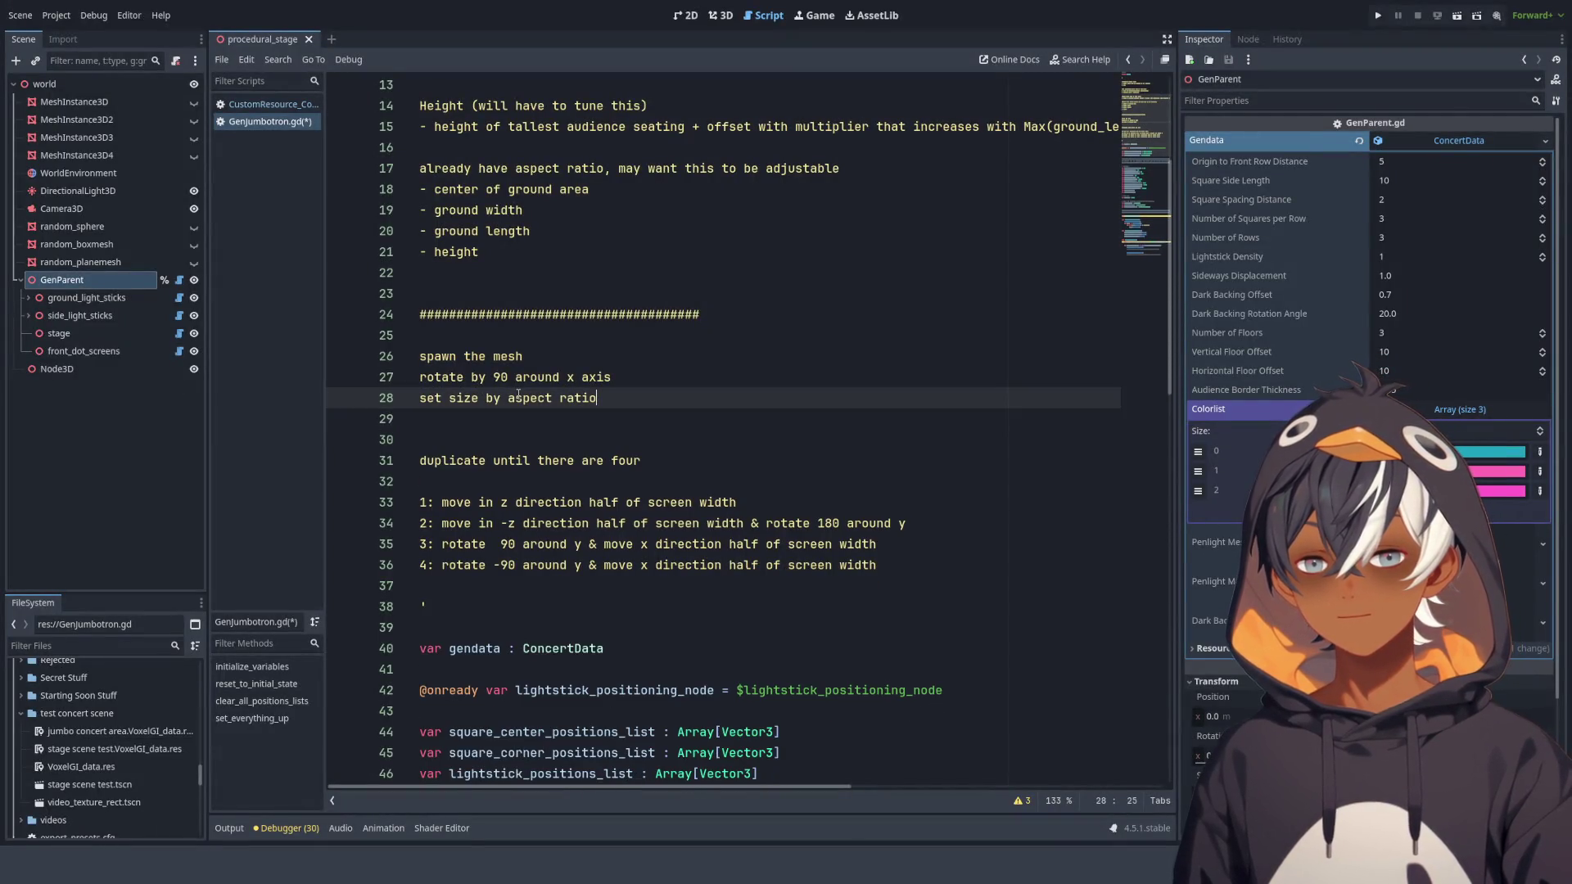
pyautogui.write('x ')
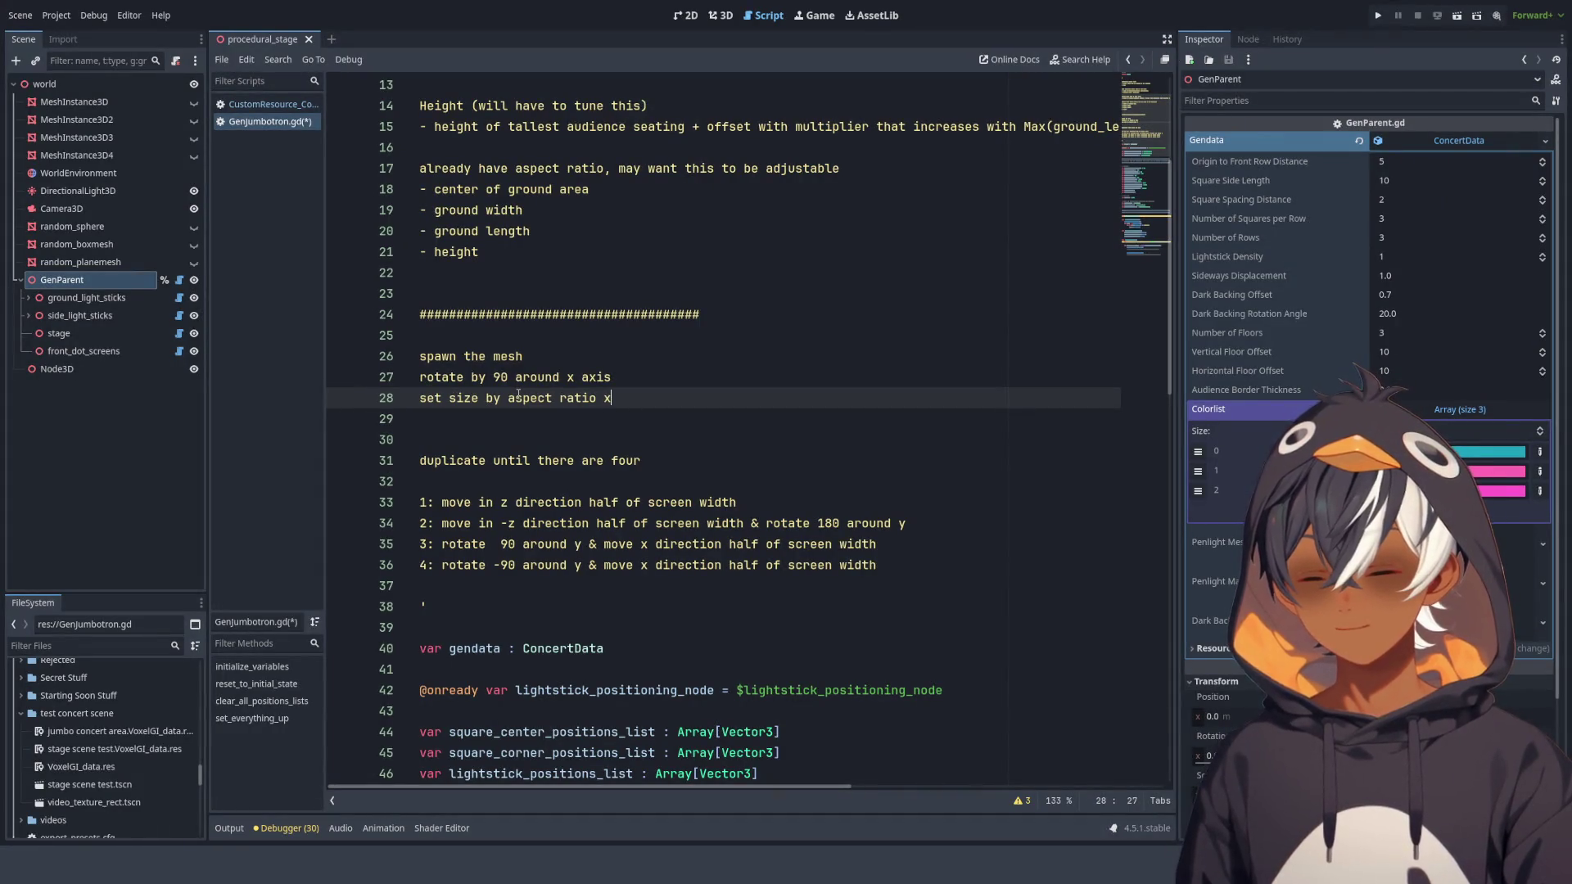
pyautogui.write('multiplier')
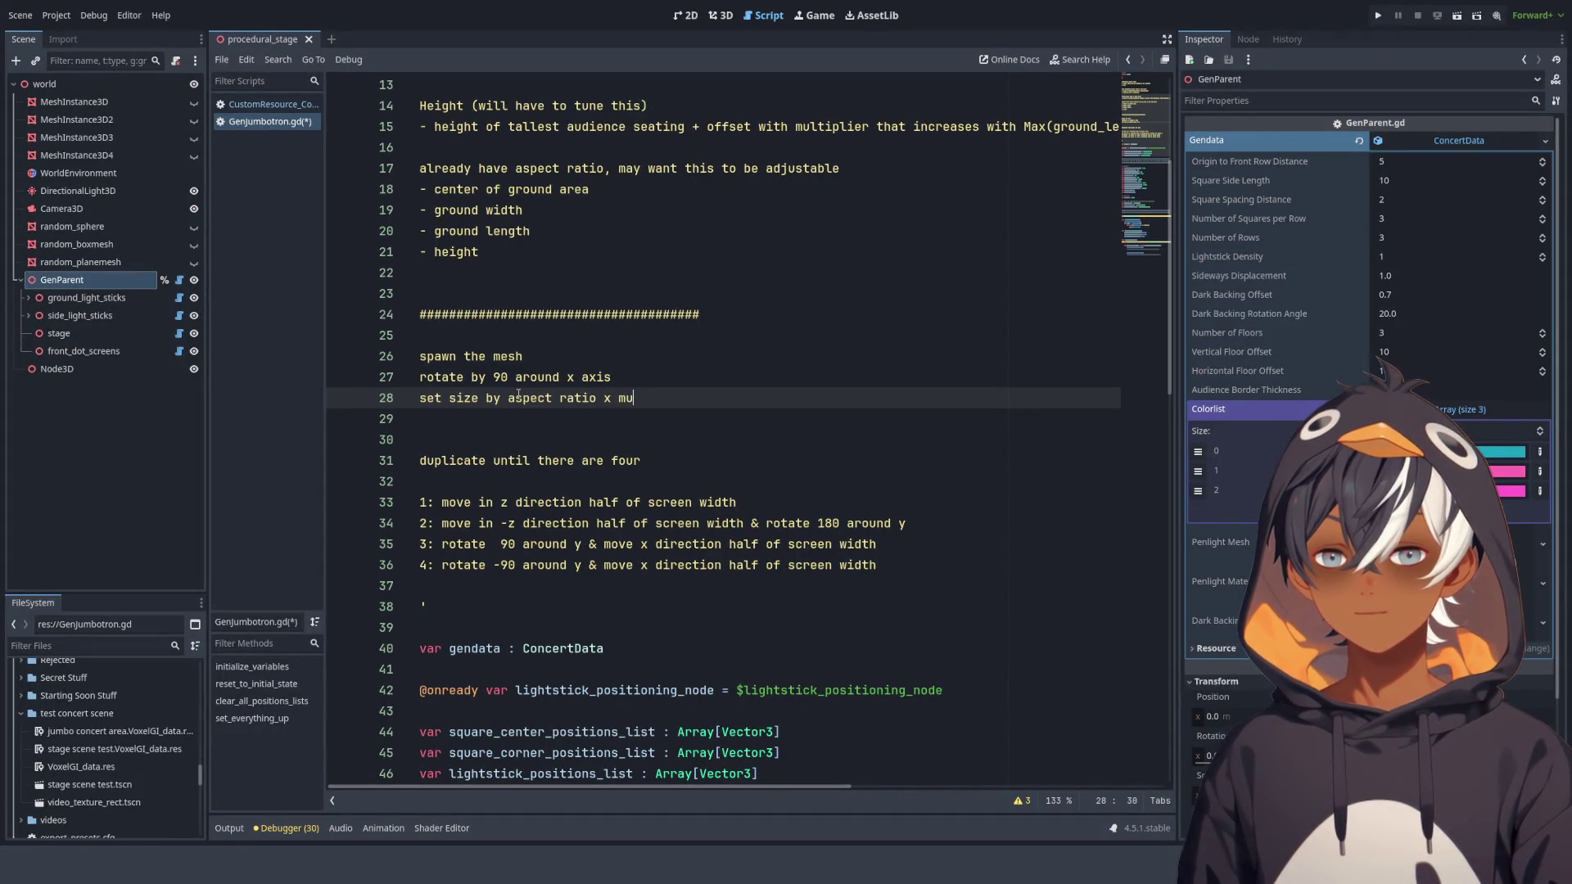
pyautogui.scroll(4, 518, 395)
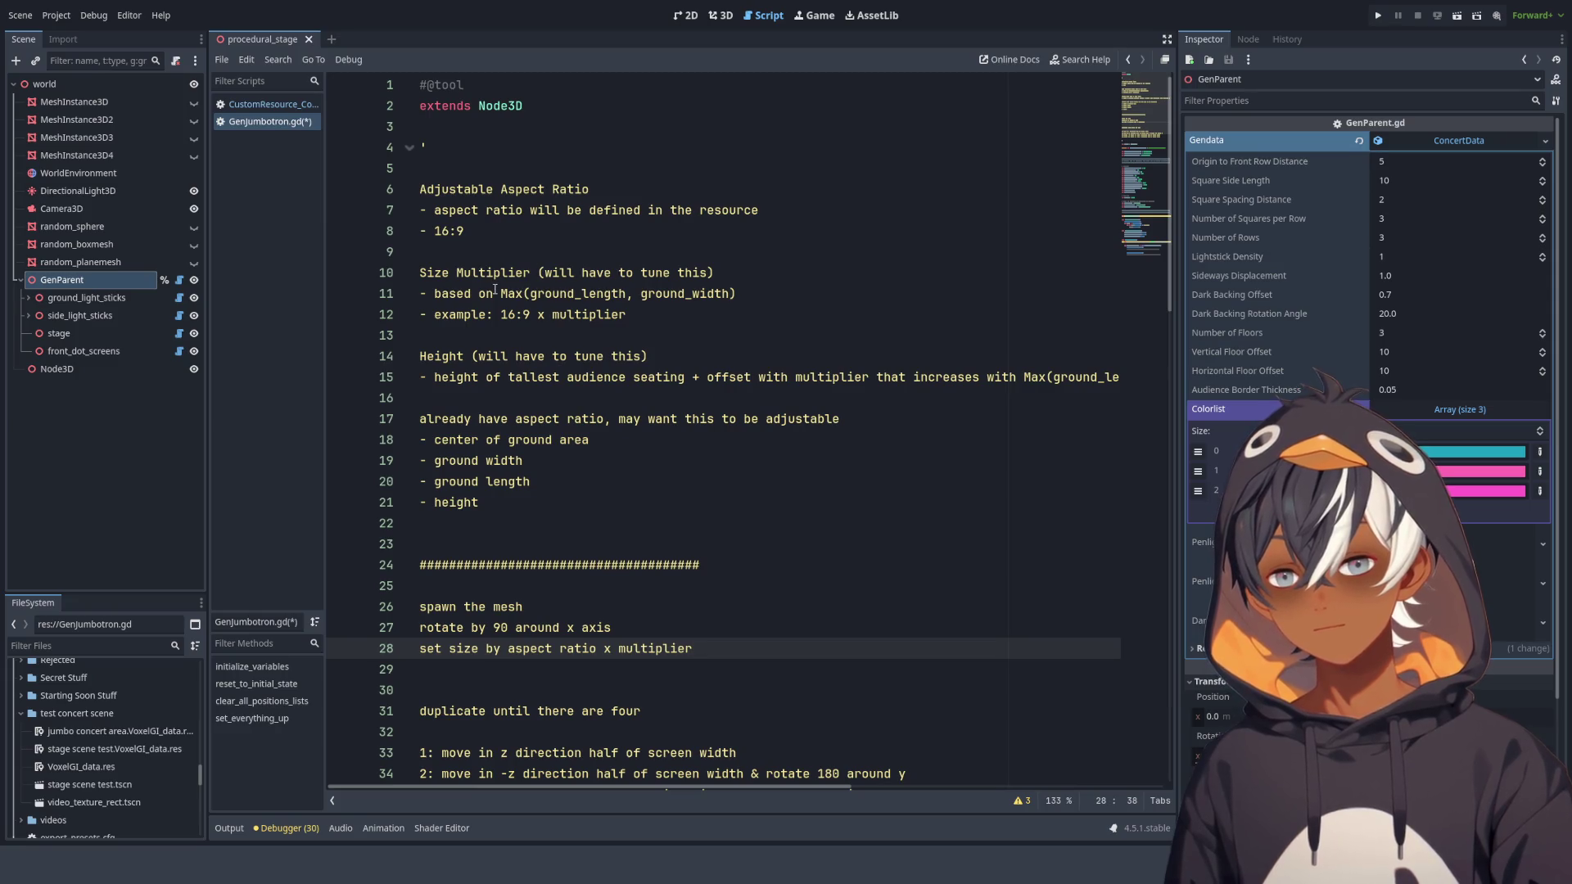
# Add 'Get size multiplier first' above the spawn-the-mesh step, after reviewing the Size Multiplier notes.
pyautogui.moveTo(494, 293); pyautogui.dragTo(737, 294)
pyautogui.click(793, 297)
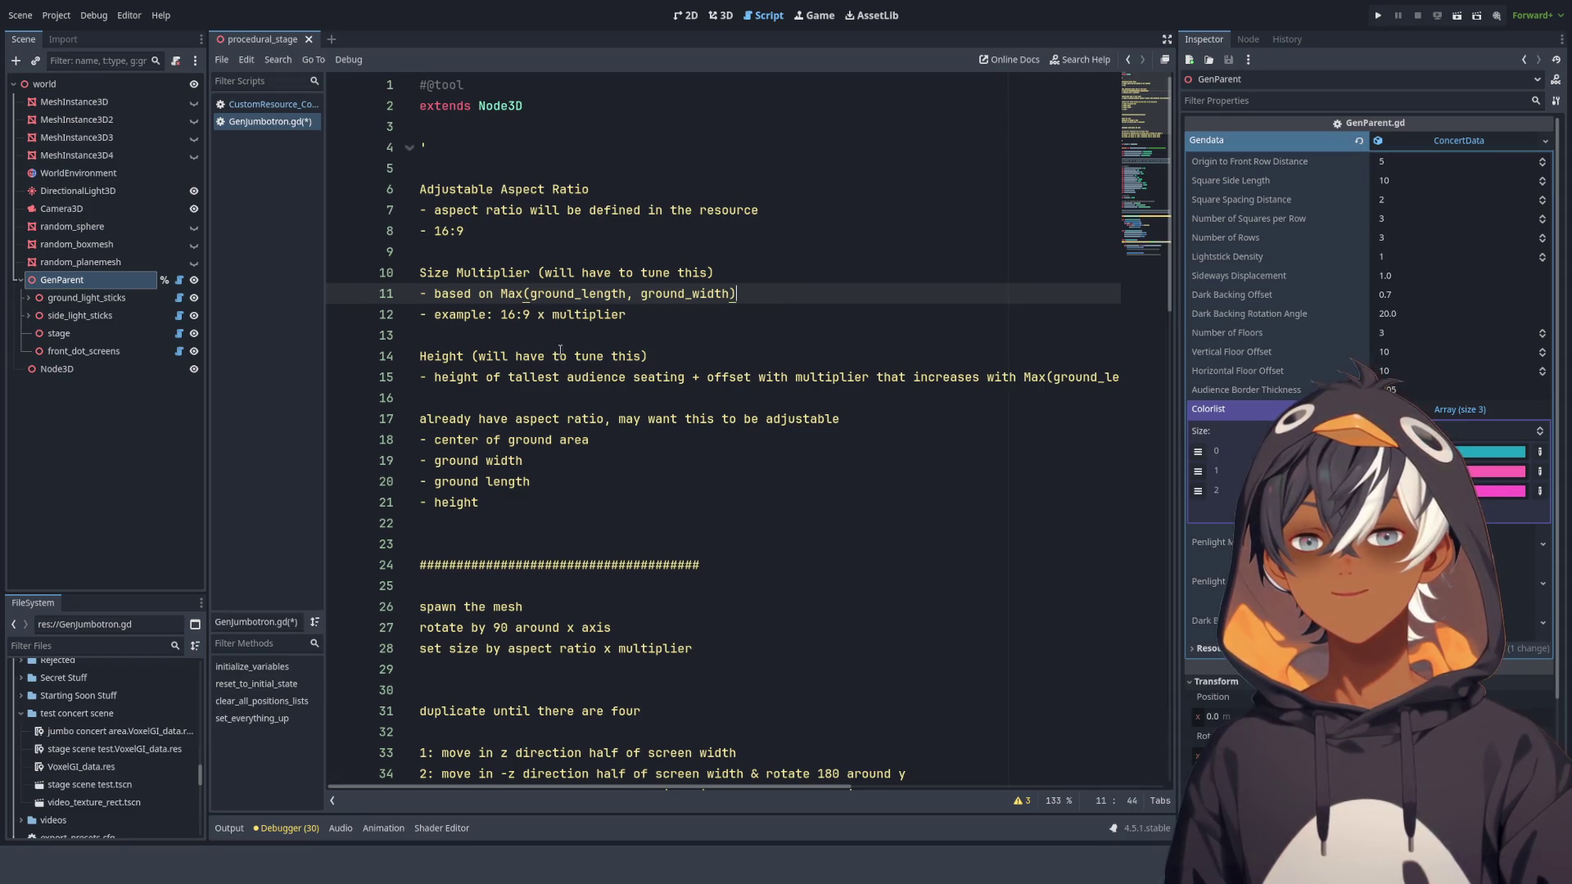
pyautogui.moveTo(626, 315); pyautogui.dragTo(410, 271)
pyautogui.scroll(-3, 491, 368)
pyautogui.click(522, 399)
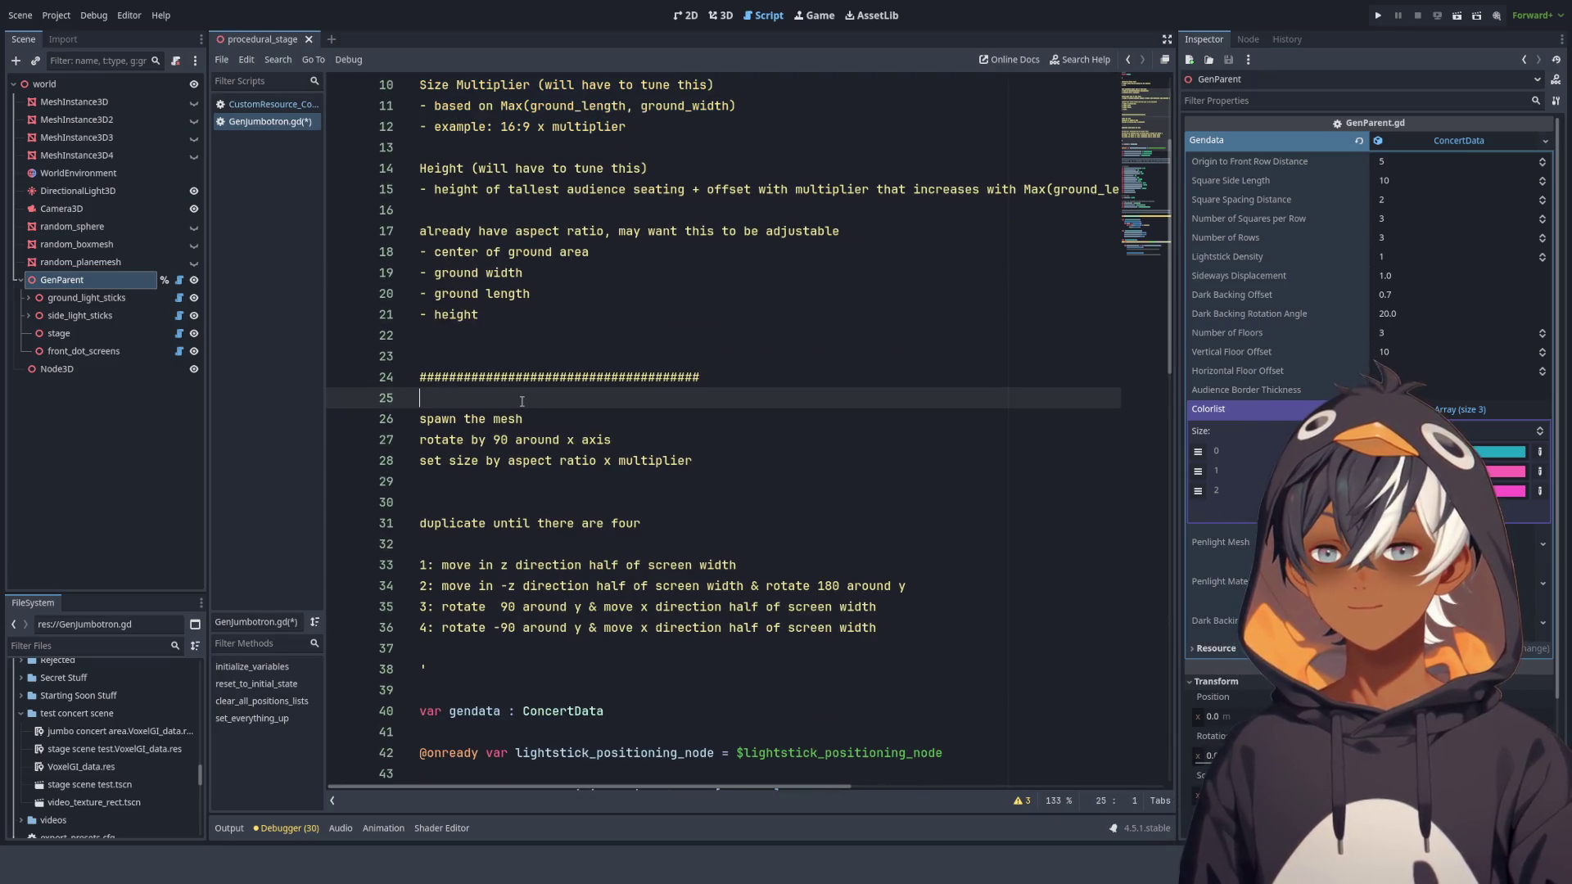
pyautogui.press('Return')
pyautogui.press('Return')
pyautogui.press('Up')
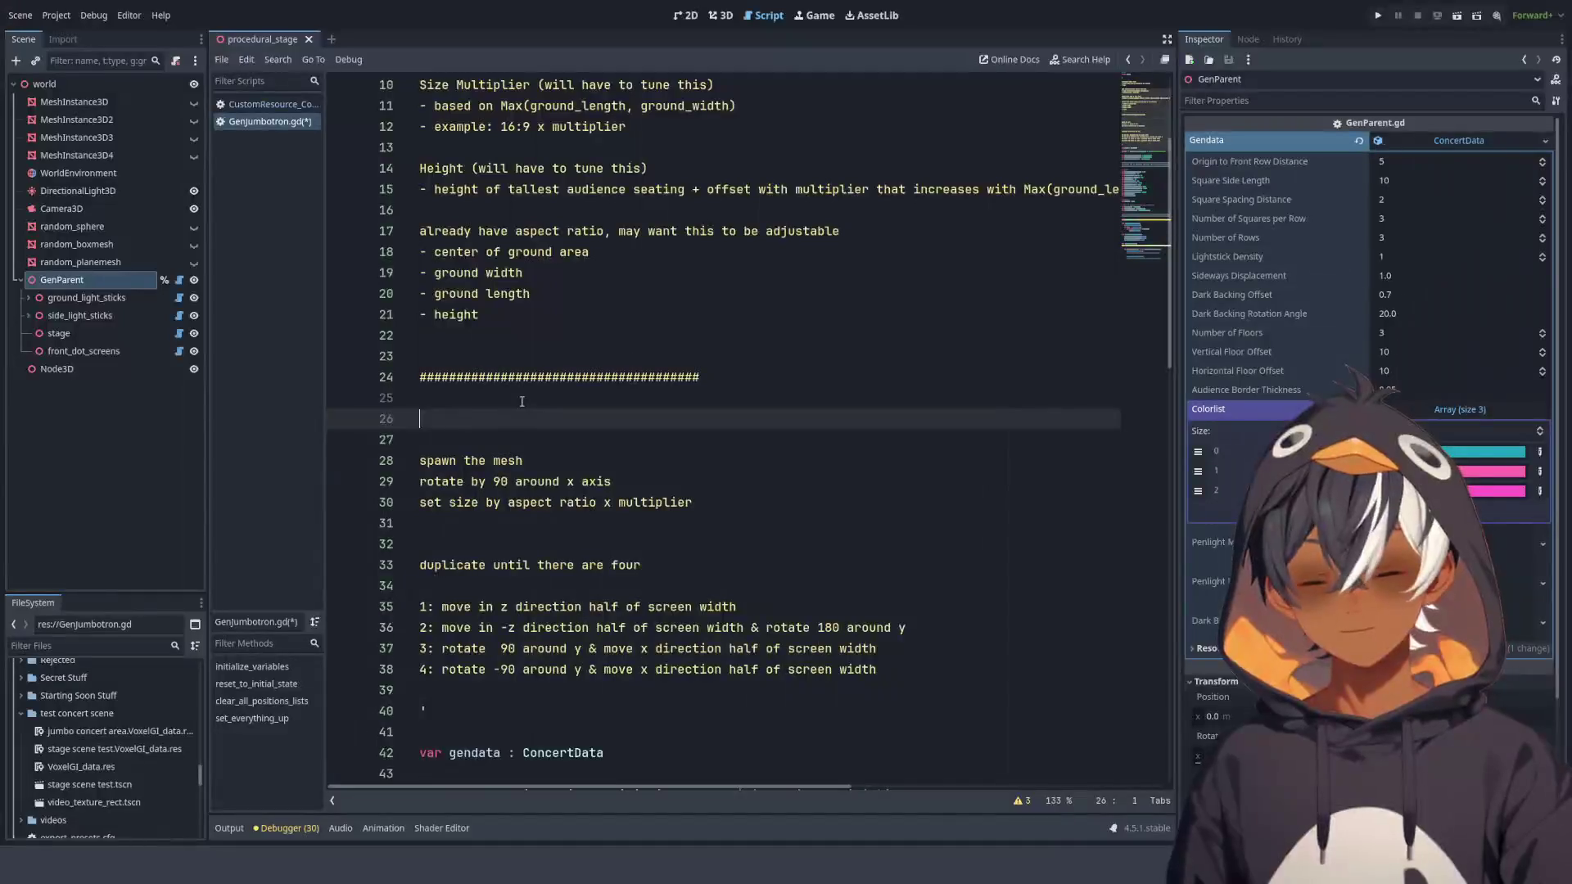
pyautogui.write('Get ')
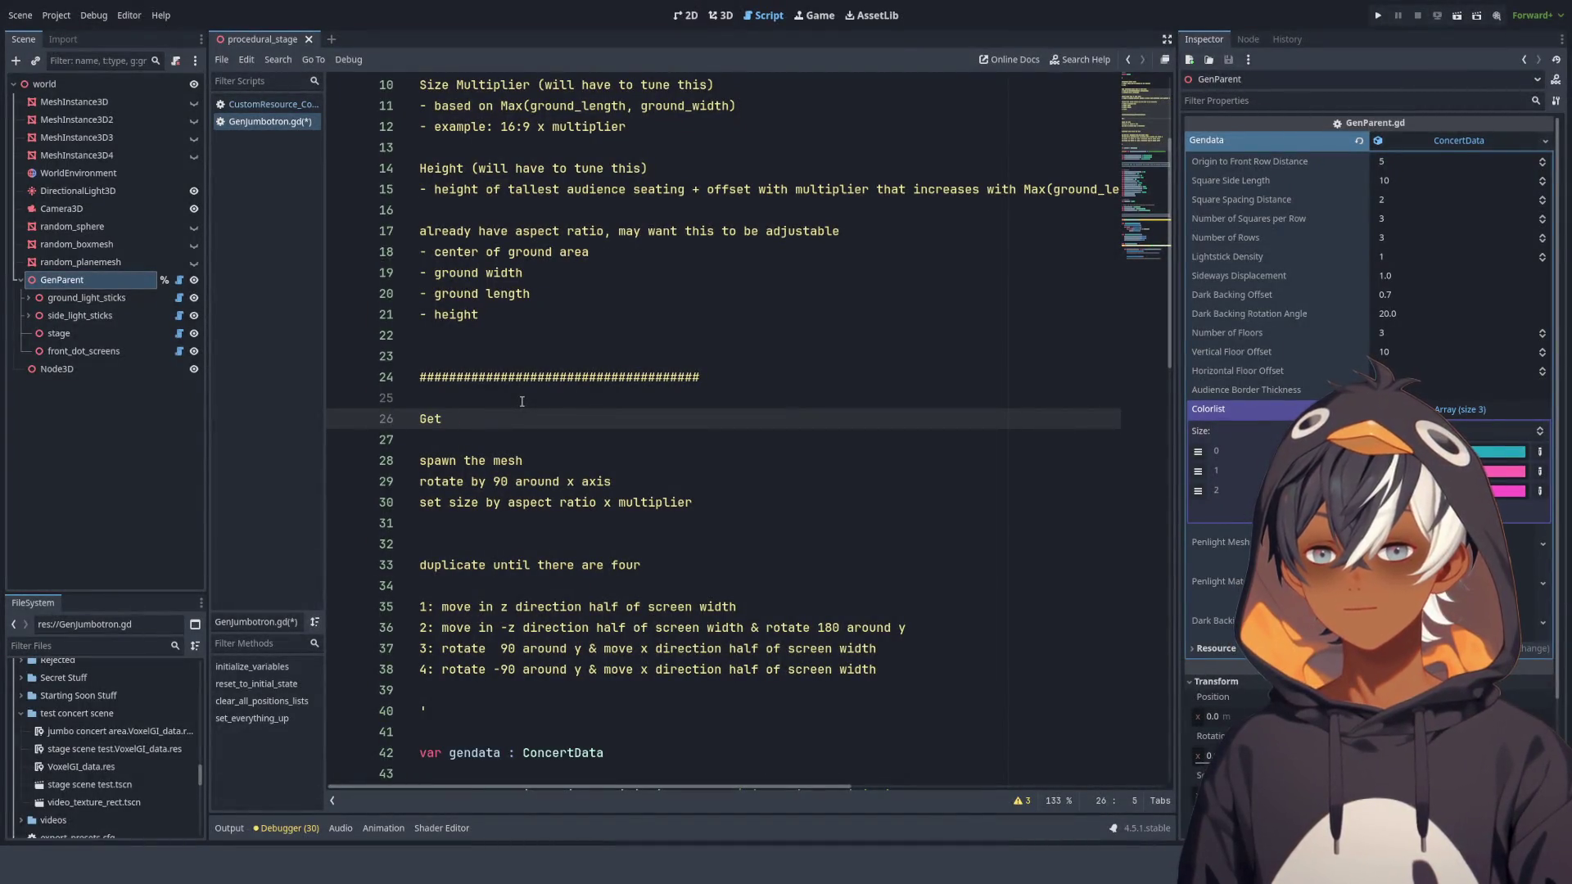
pyautogui.write('size multipl')
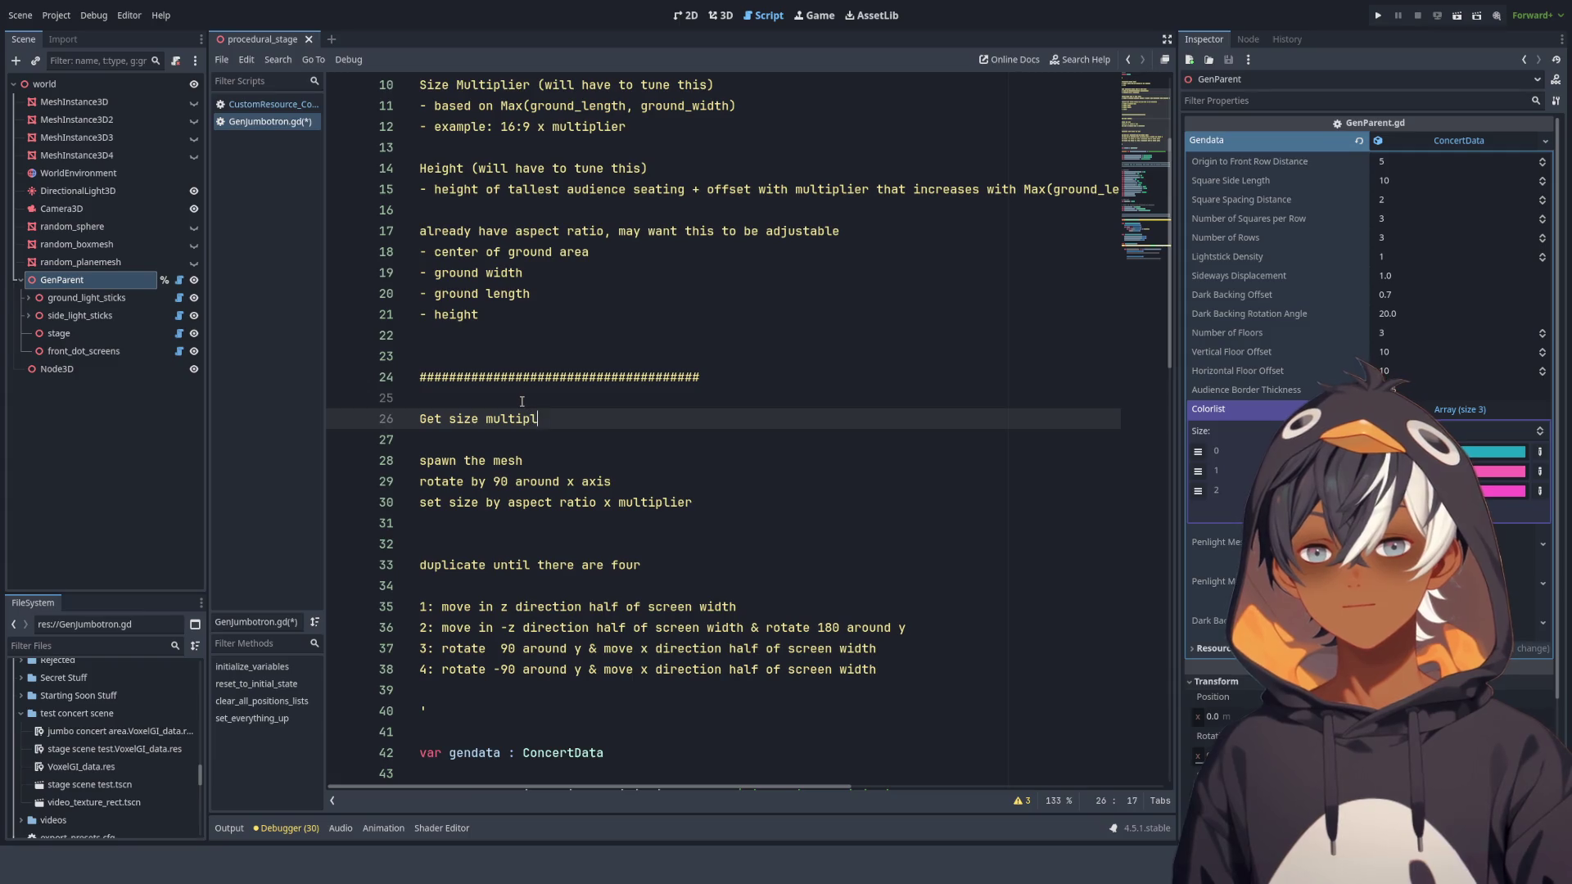
pyautogui.write('ier first')
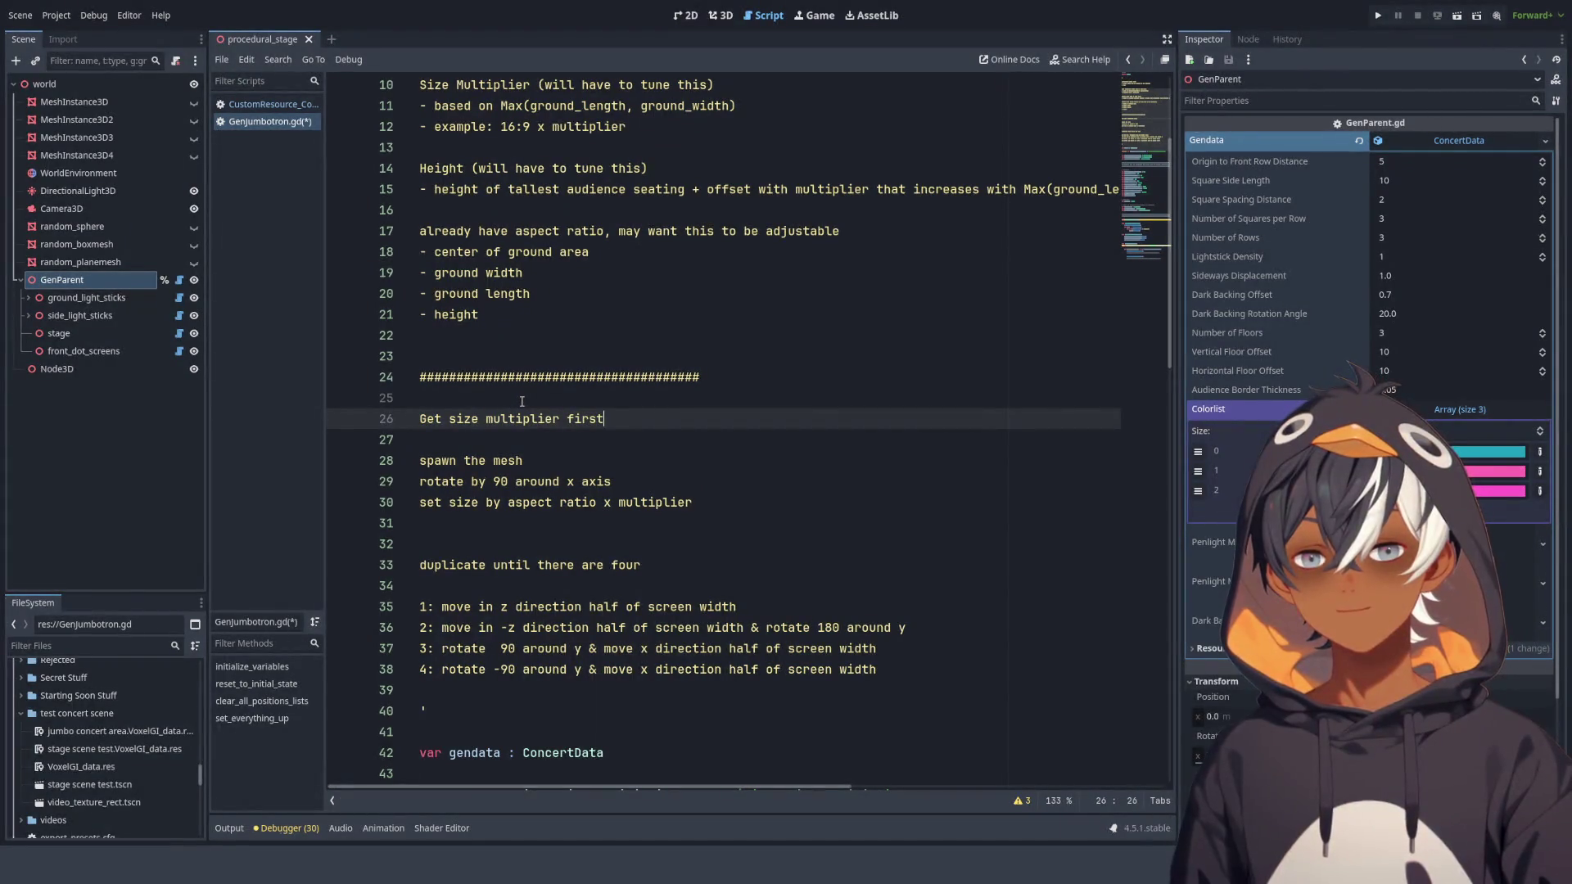
# Trim it to 'Get size multiplier' and add 'Get height multiplier' on the next line.
pyautogui.scroll(2, 622, 398)
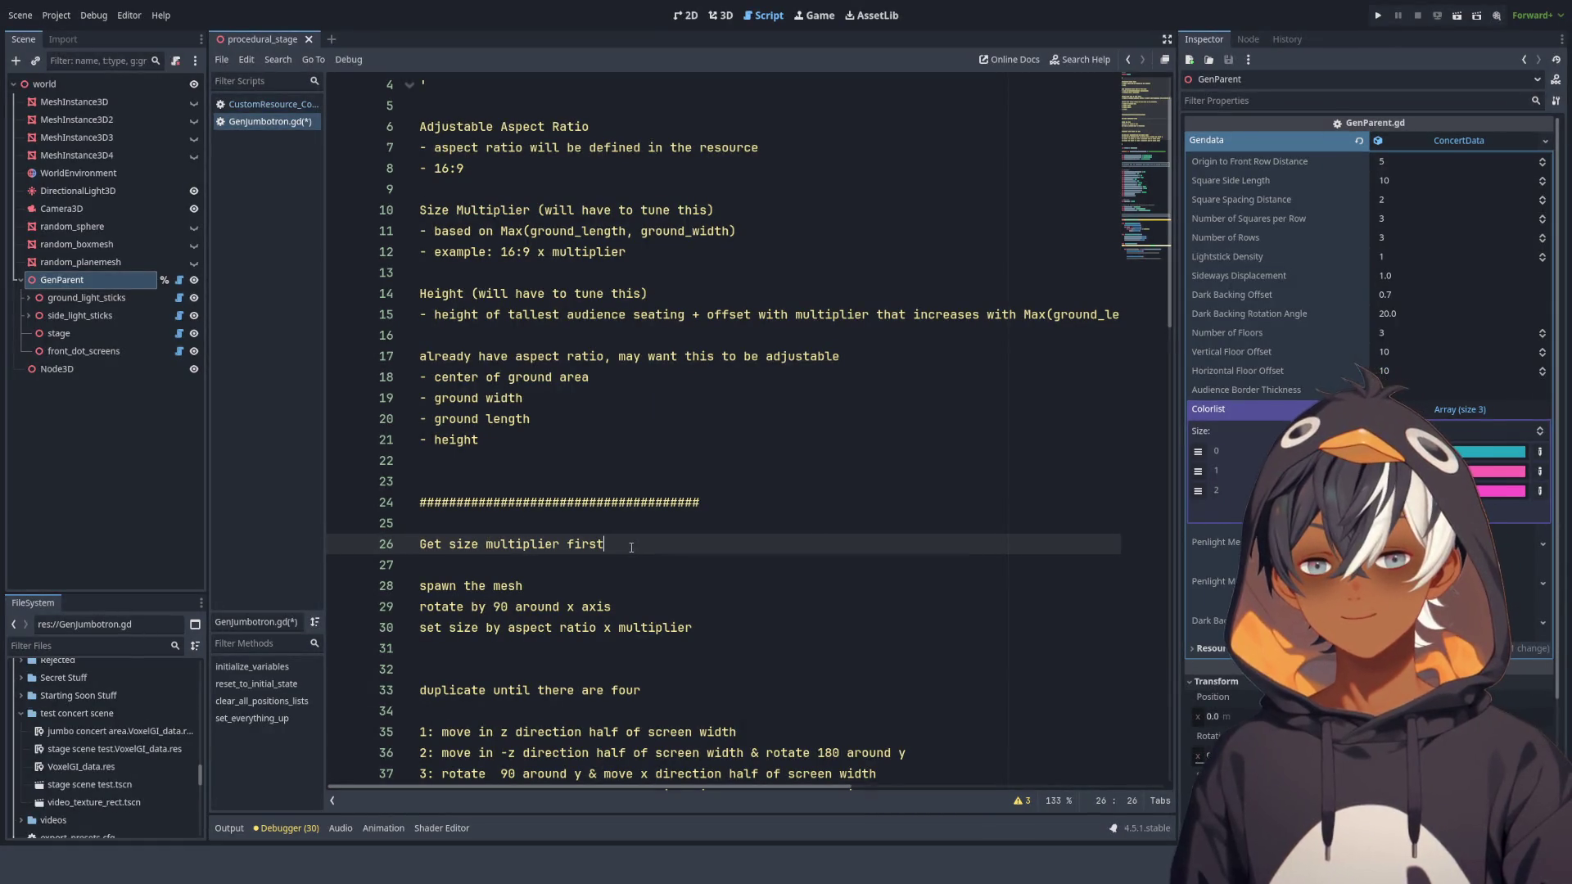
pyautogui.doubleClick(589, 544)
pyautogui.press('BackSpace')
pyautogui.press('Return')
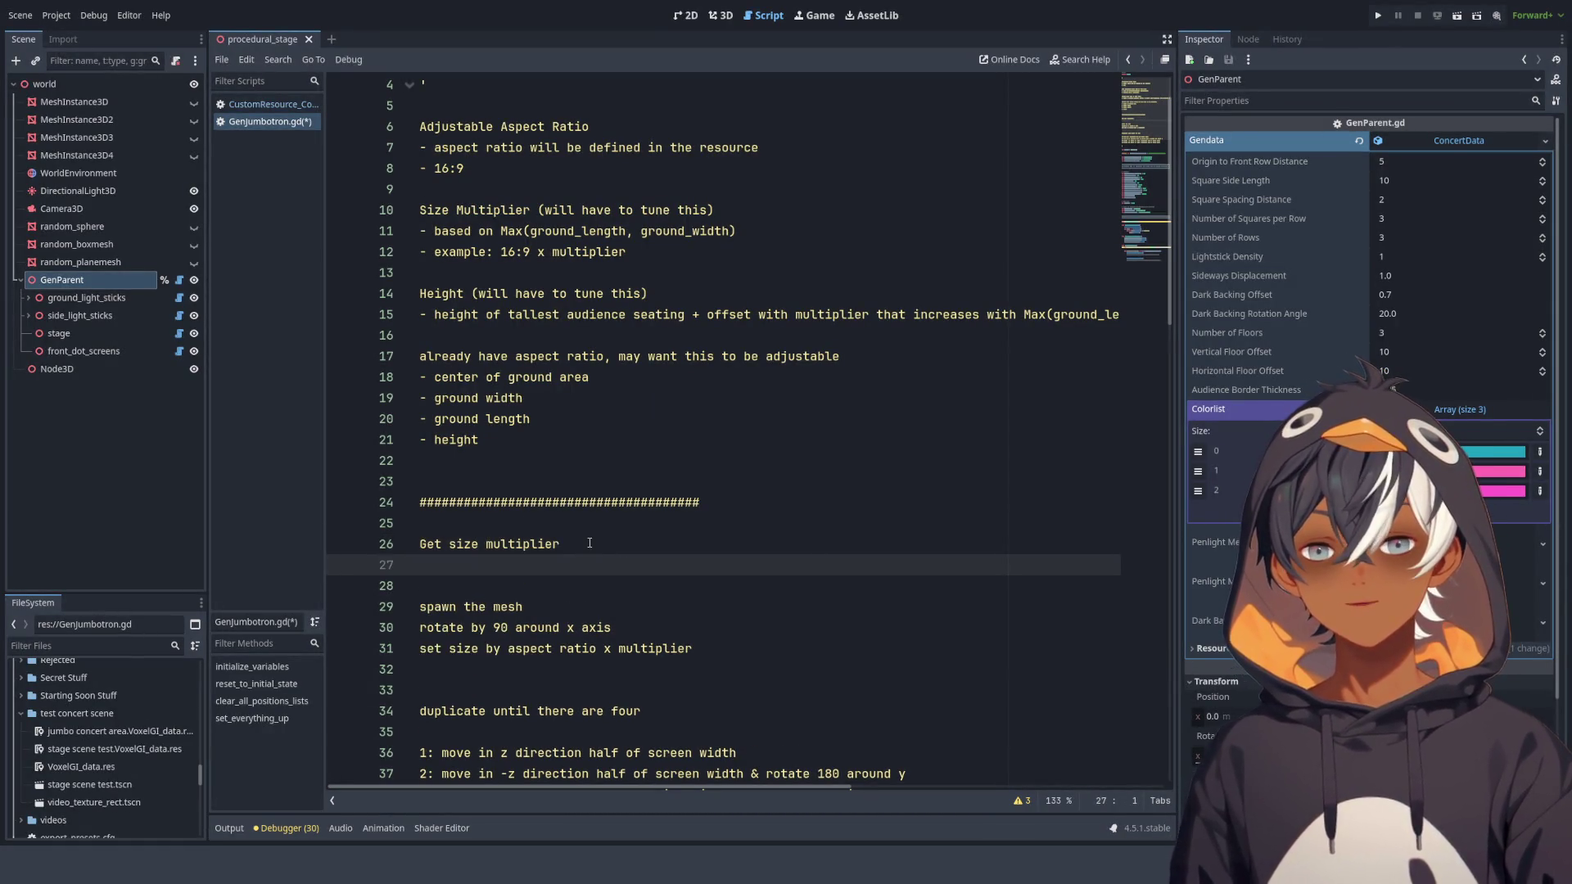
pyautogui.write('Get he')
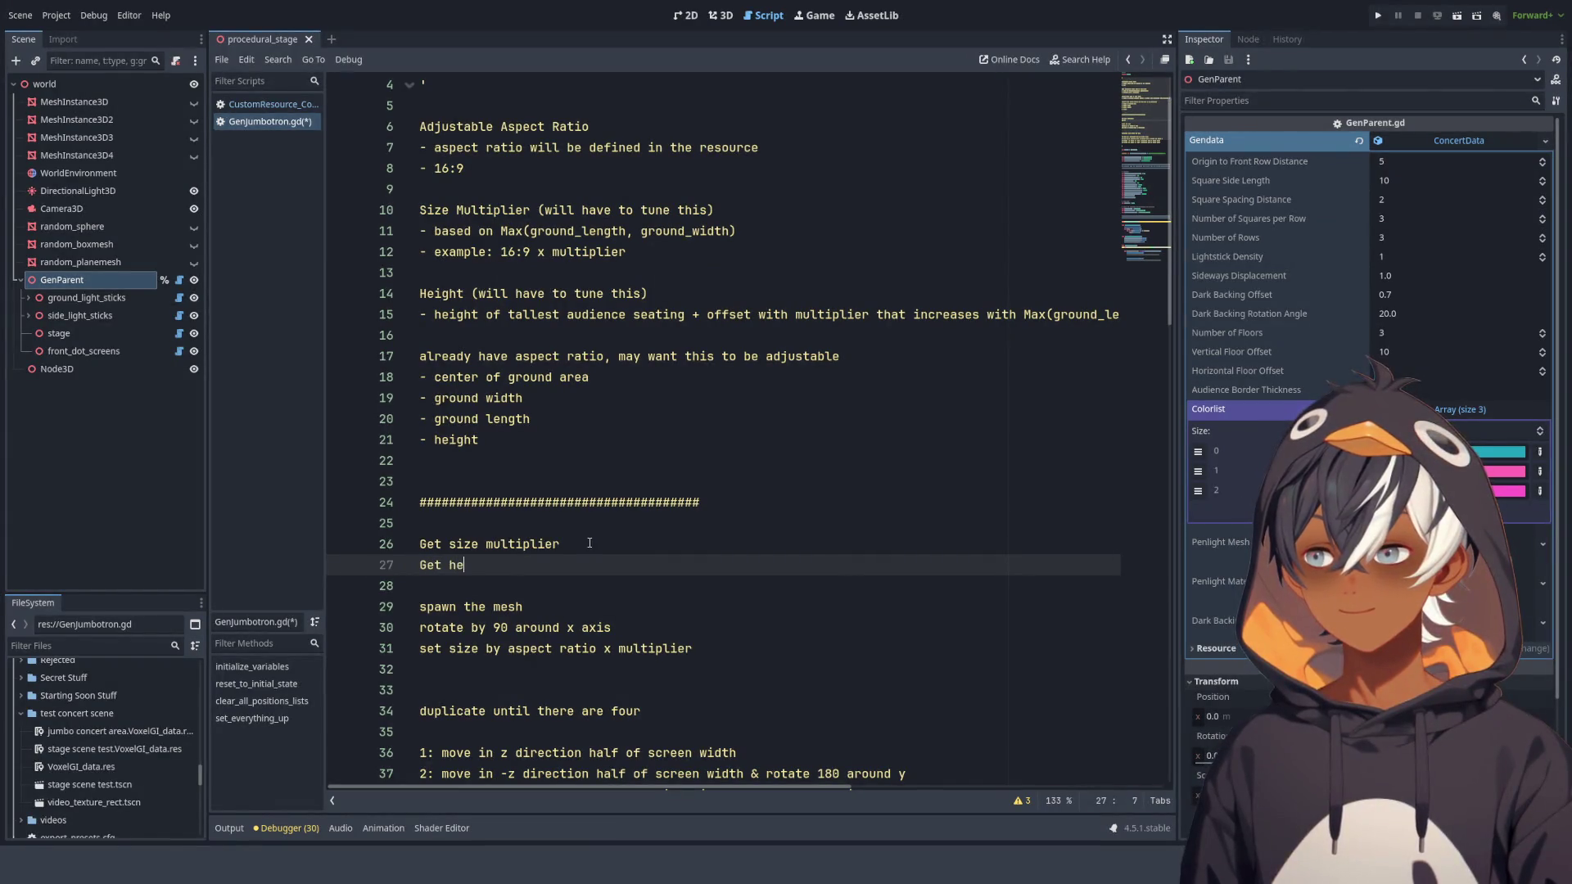
pyautogui.write('ight multipli')
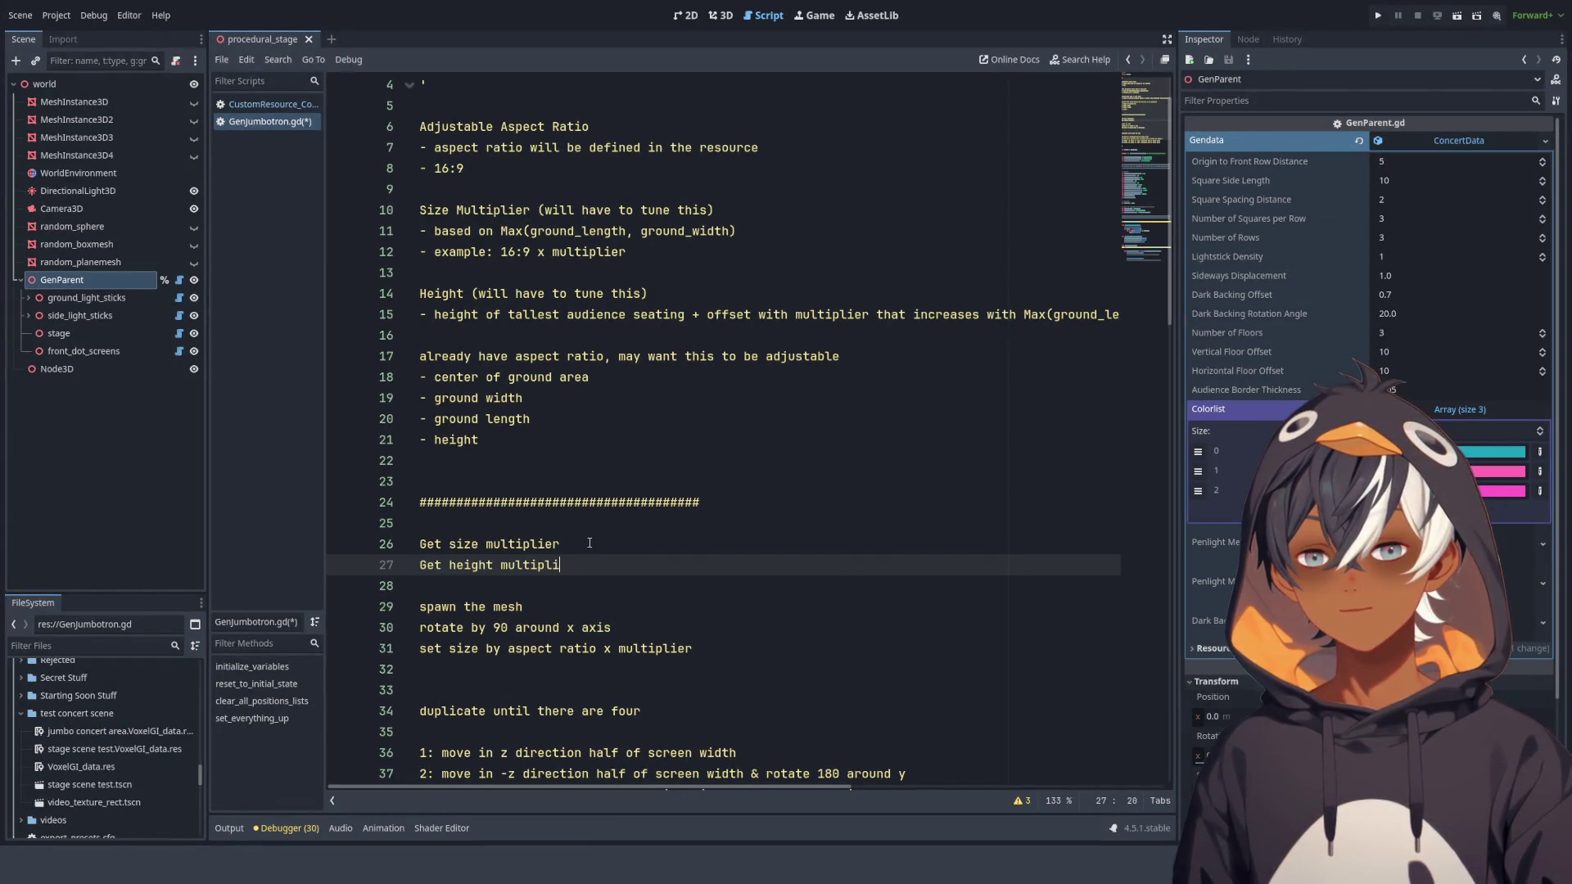
pyautogui.write('er')
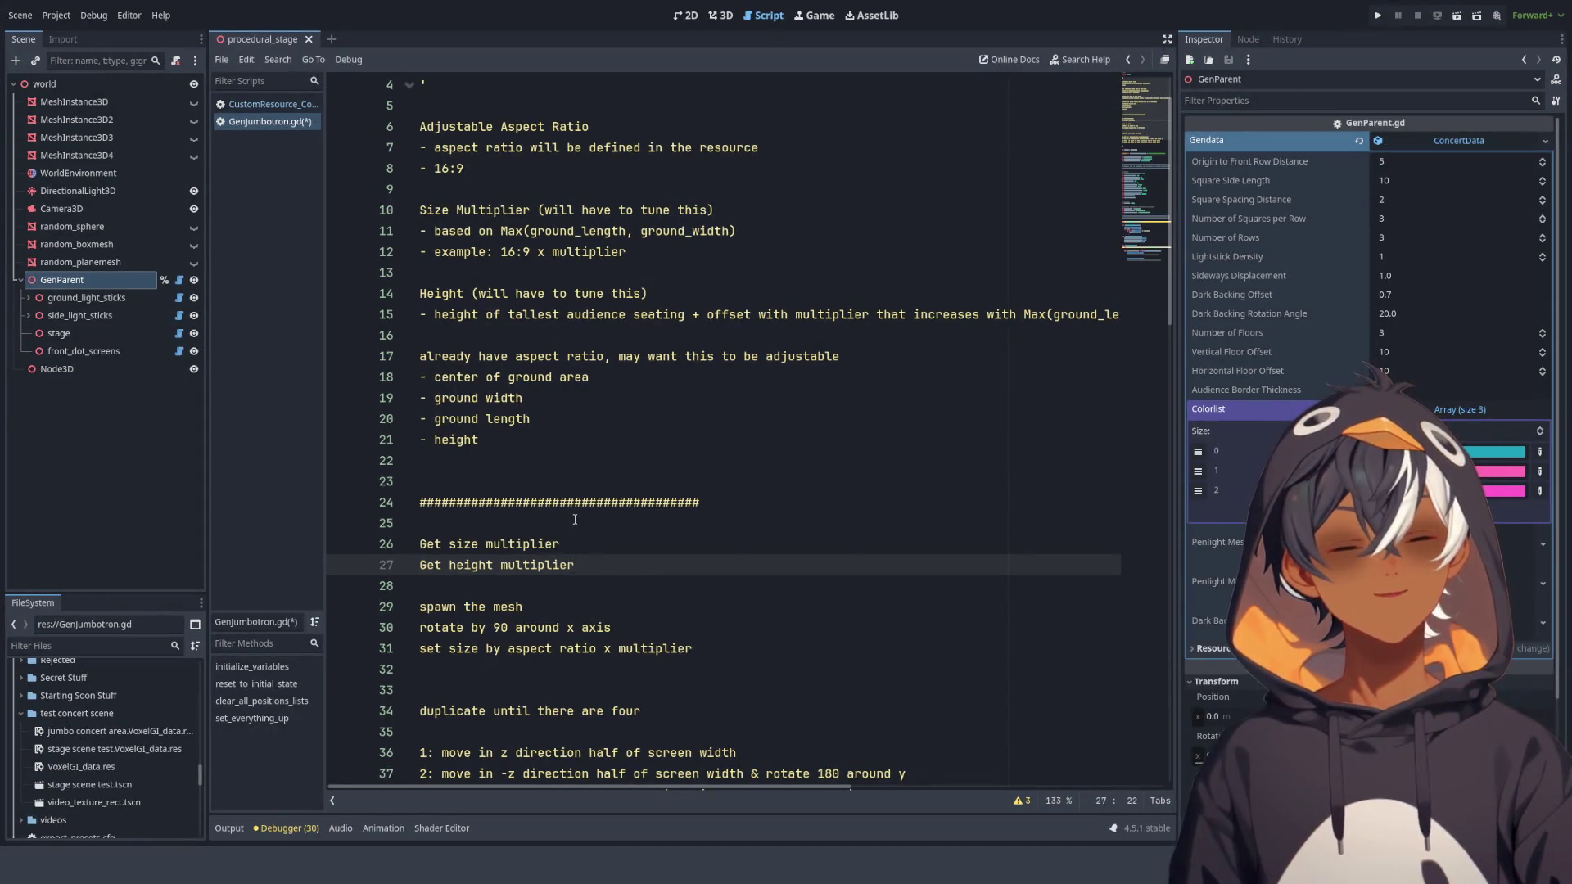
pyautogui.scroll(-2, 575, 520)
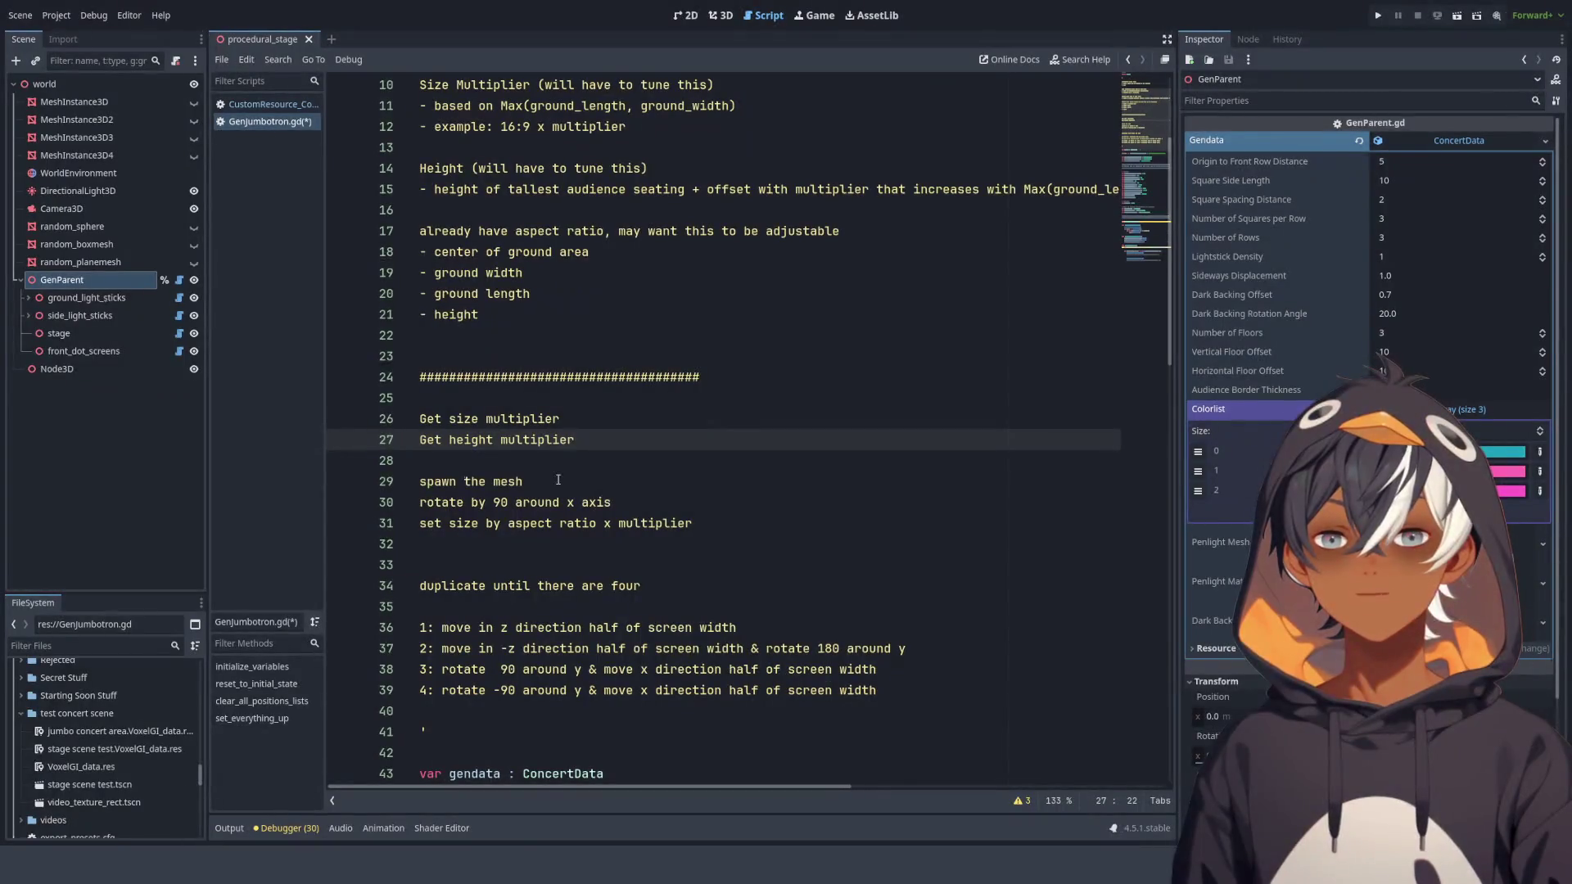
pyautogui.scroll(3, 557, 479)
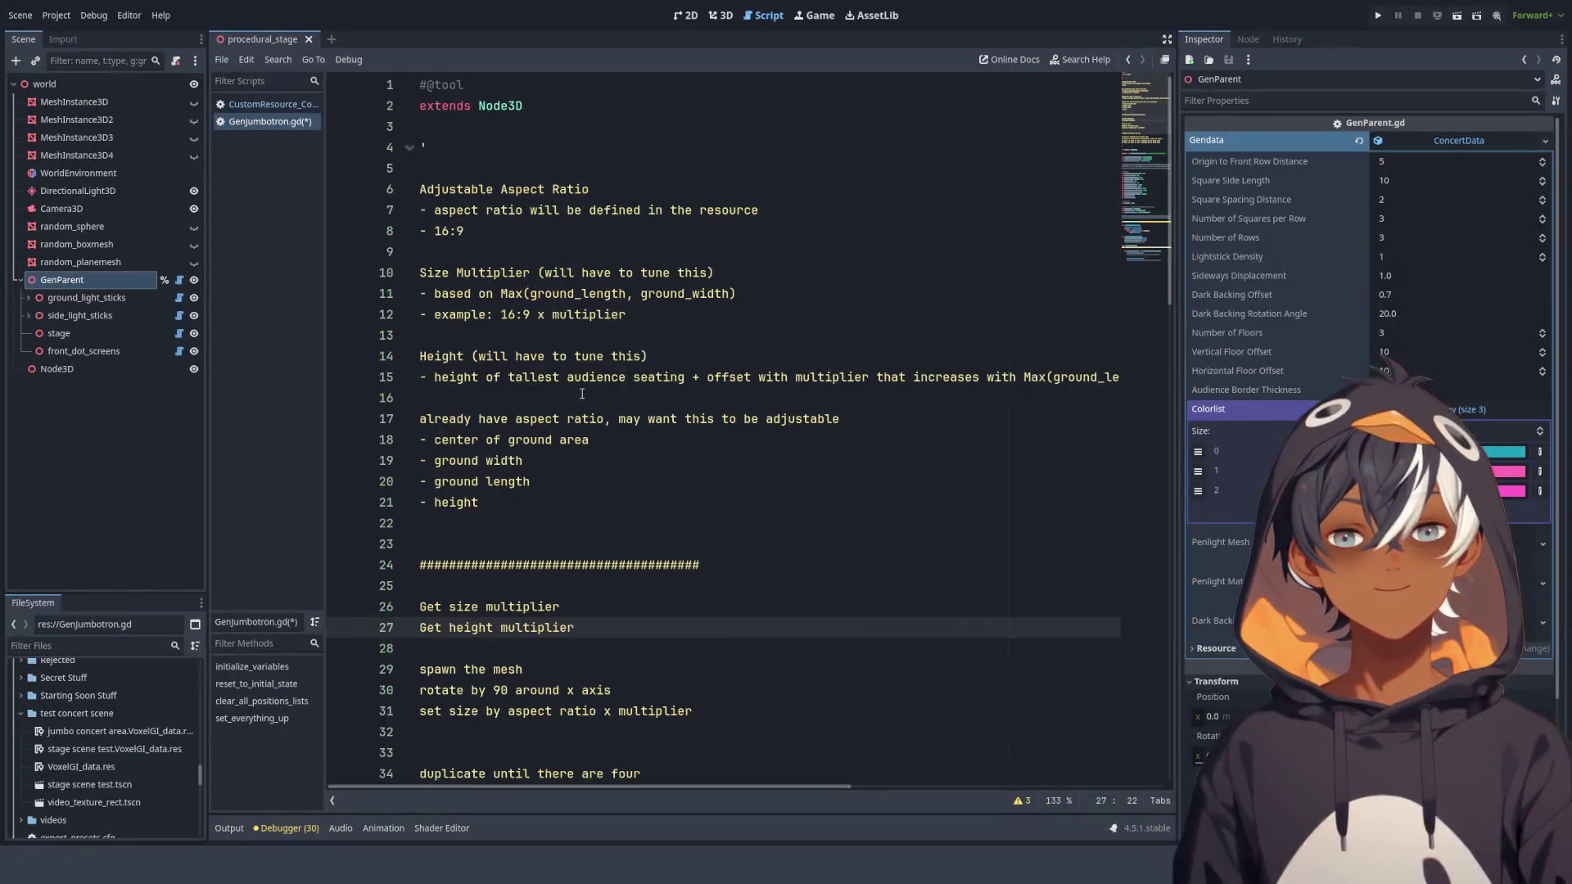
pyautogui.click(479, 502)
pyautogui.scroll(-2, 479, 502)
pyautogui.moveTo(479, 376); pyautogui.dragTo(427, 314)
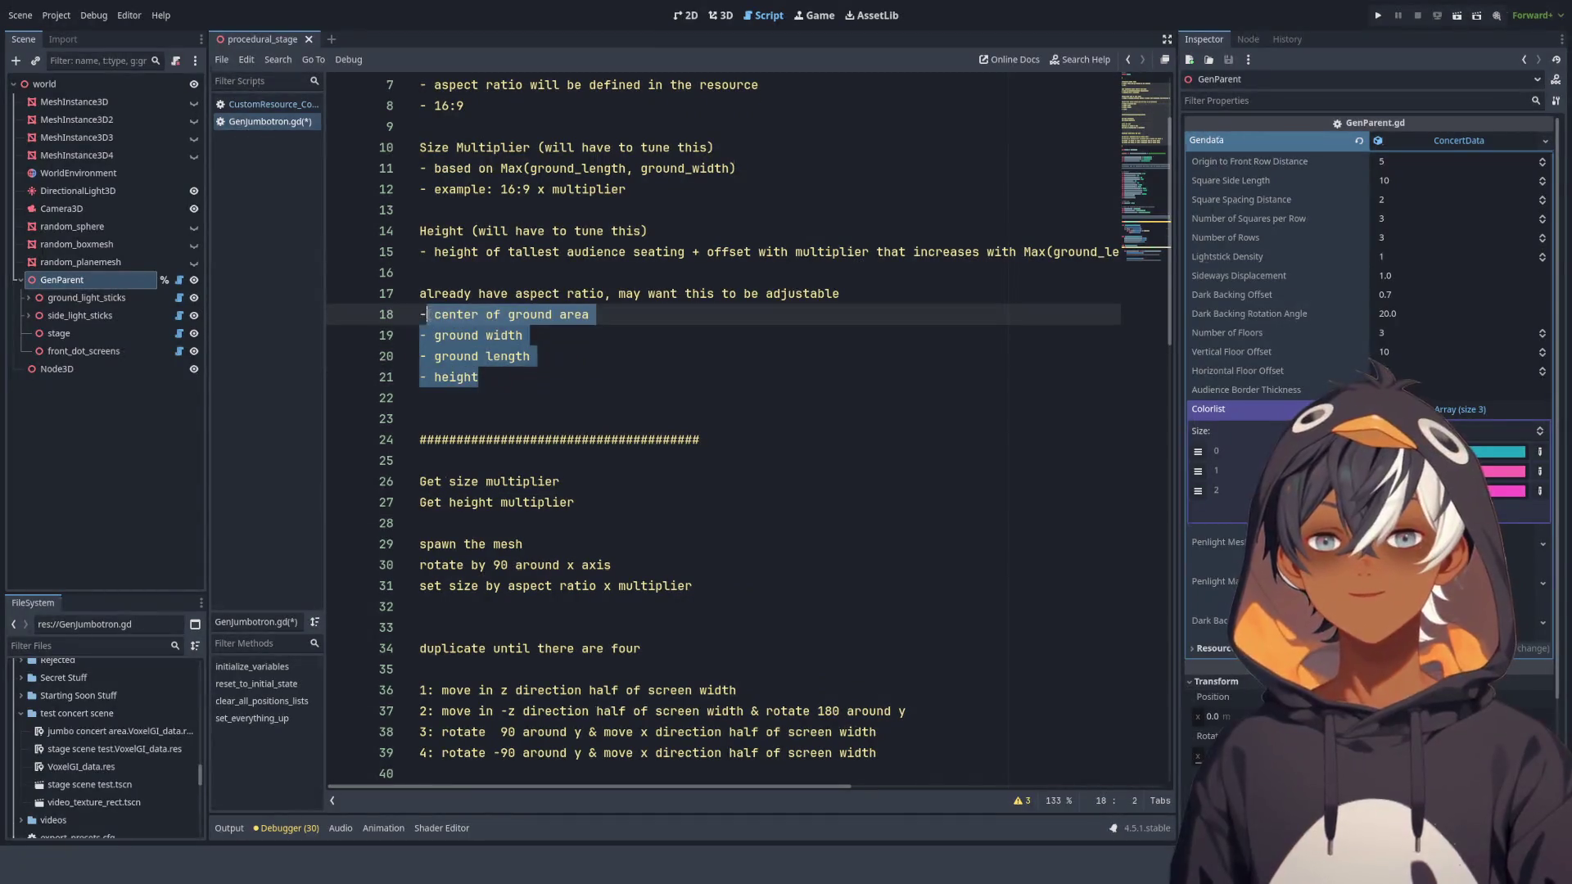
pyautogui.click(485, 377)
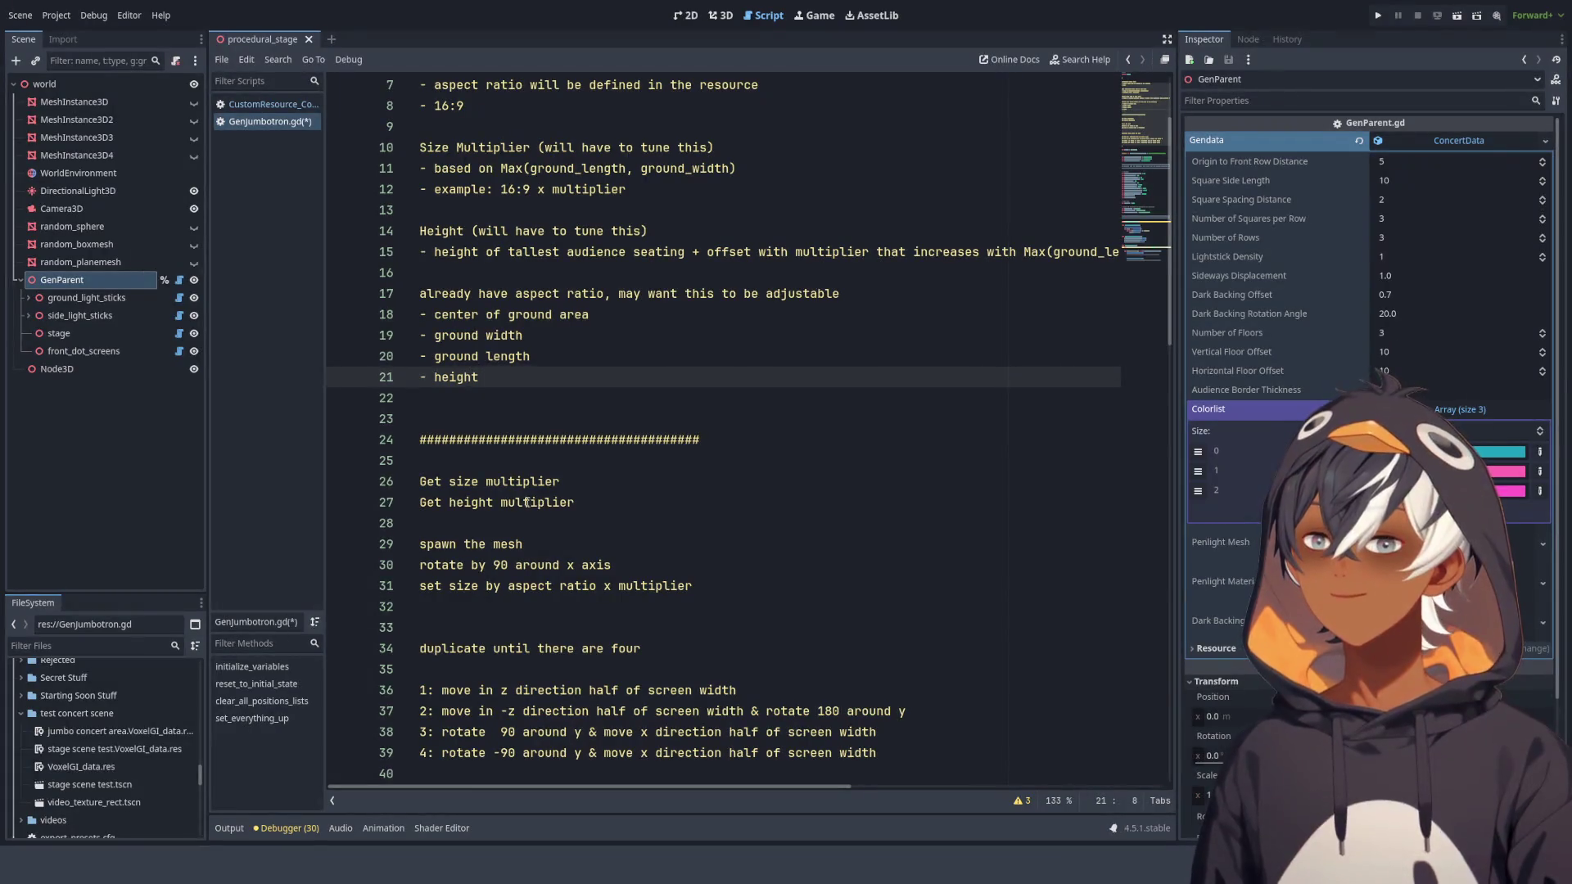
pyautogui.moveTo(418, 482)
pyautogui.mouseDown()
pyautogui.moveTo(588, 484)
pyautogui.moveTo(565, 500)
pyautogui.moveTo(458, 483)
pyautogui.moveTo(417, 504)
pyautogui.mouseUp()
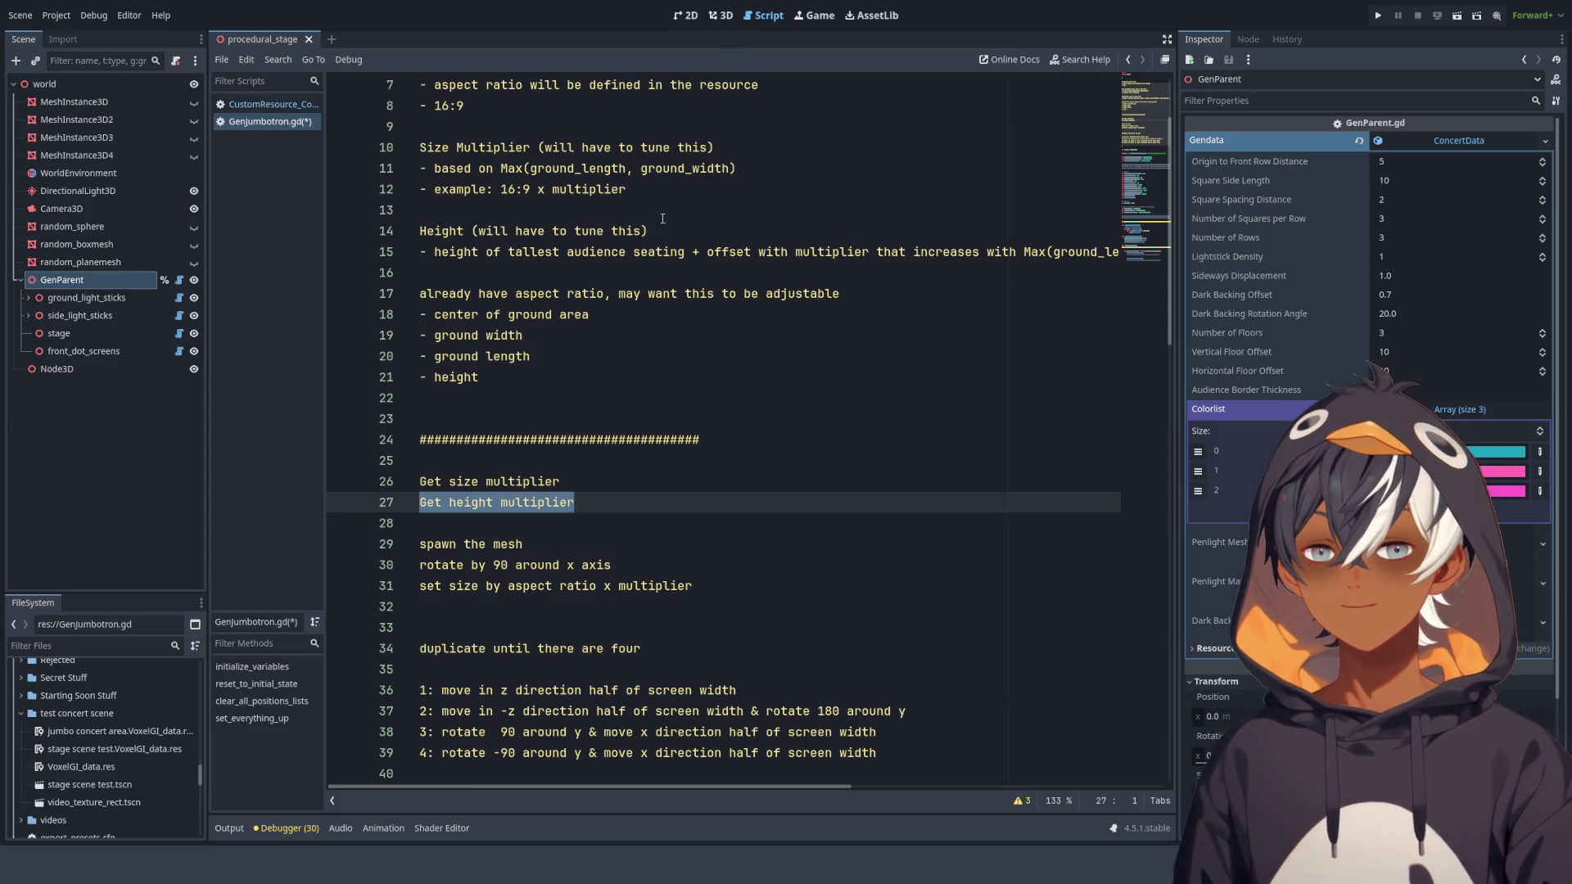
pyautogui.click(720, 15)
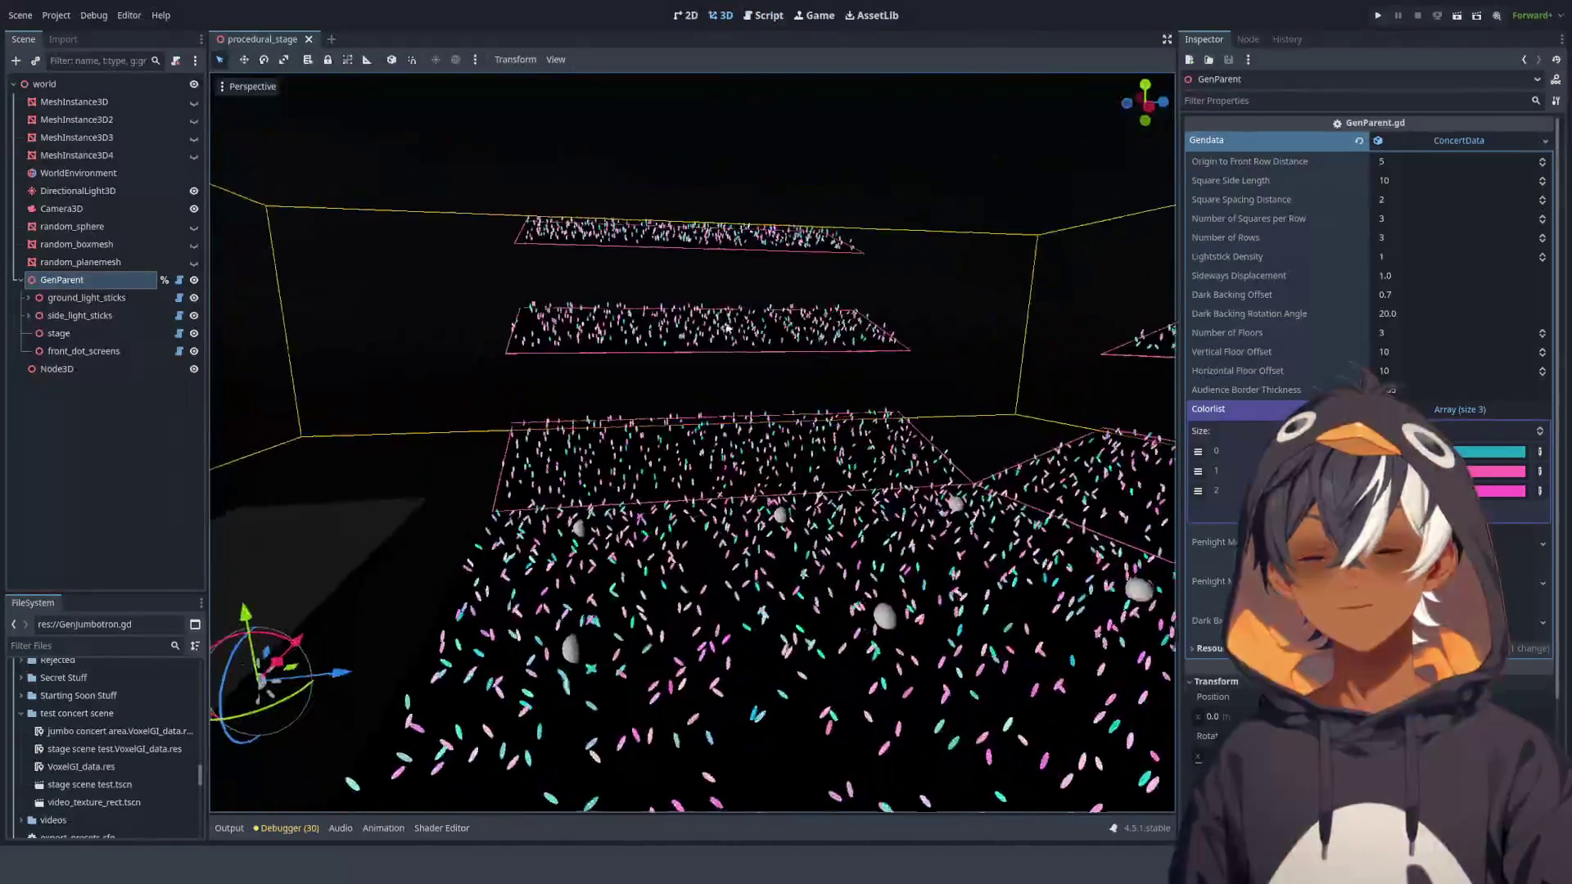
pyautogui.moveTo(572, 381)
pyautogui.mouseDown()
pyautogui.moveTo(720, 83)
pyautogui.moveTo(681, 326)
pyautogui.moveTo(618, 272)
pyautogui.moveTo(735, 336)
pyautogui.moveTo(920, 365)
pyautogui.moveTo(868, 204)
pyautogui.mouseUp()
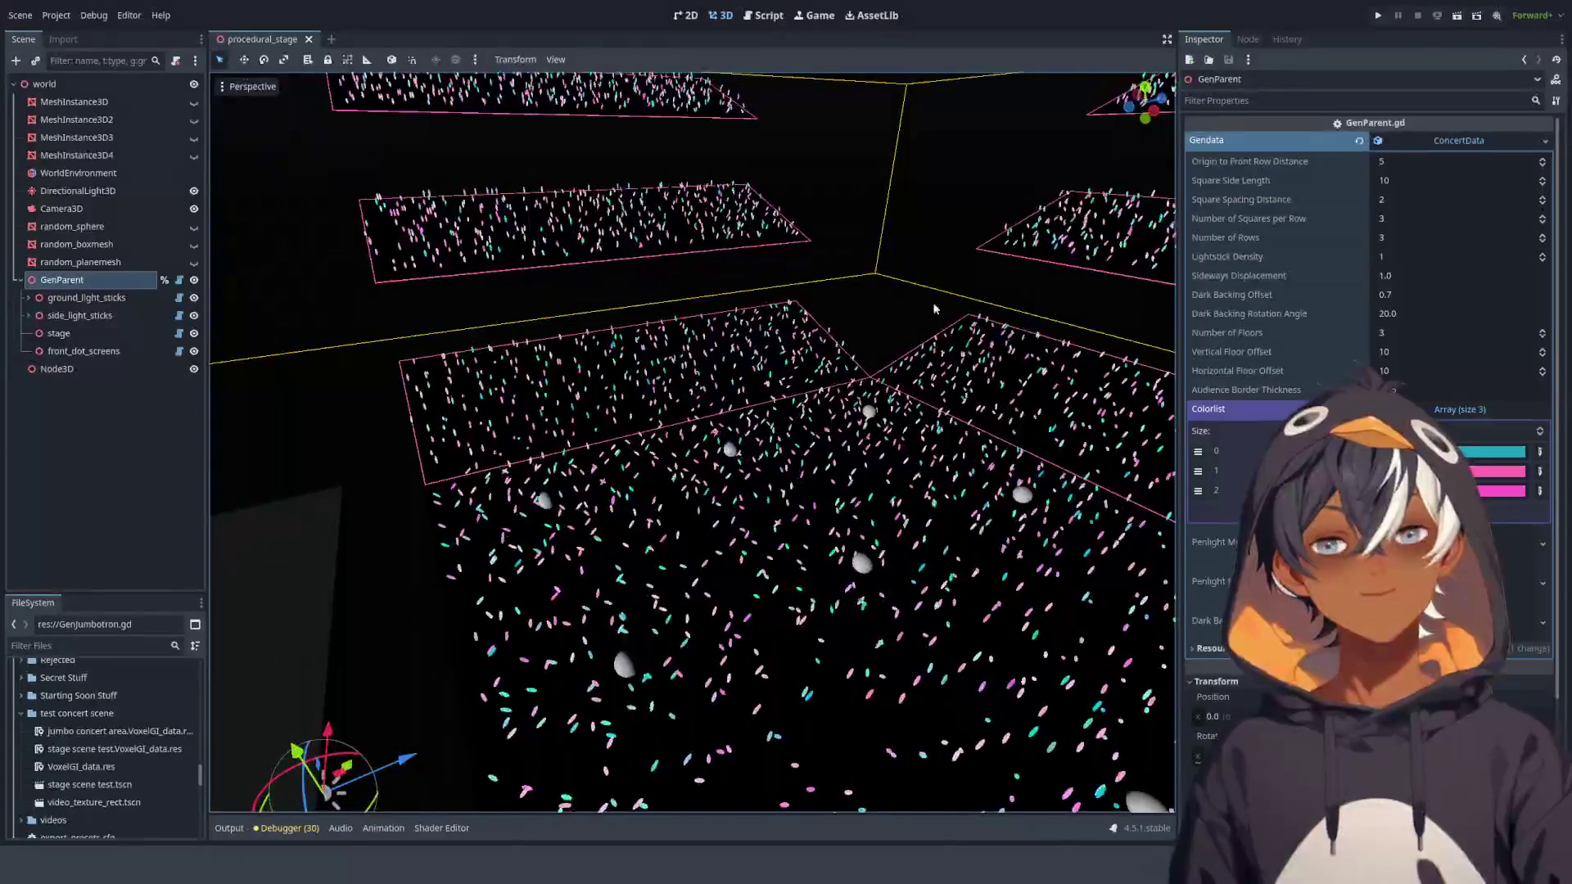
pyautogui.click(763, 14)
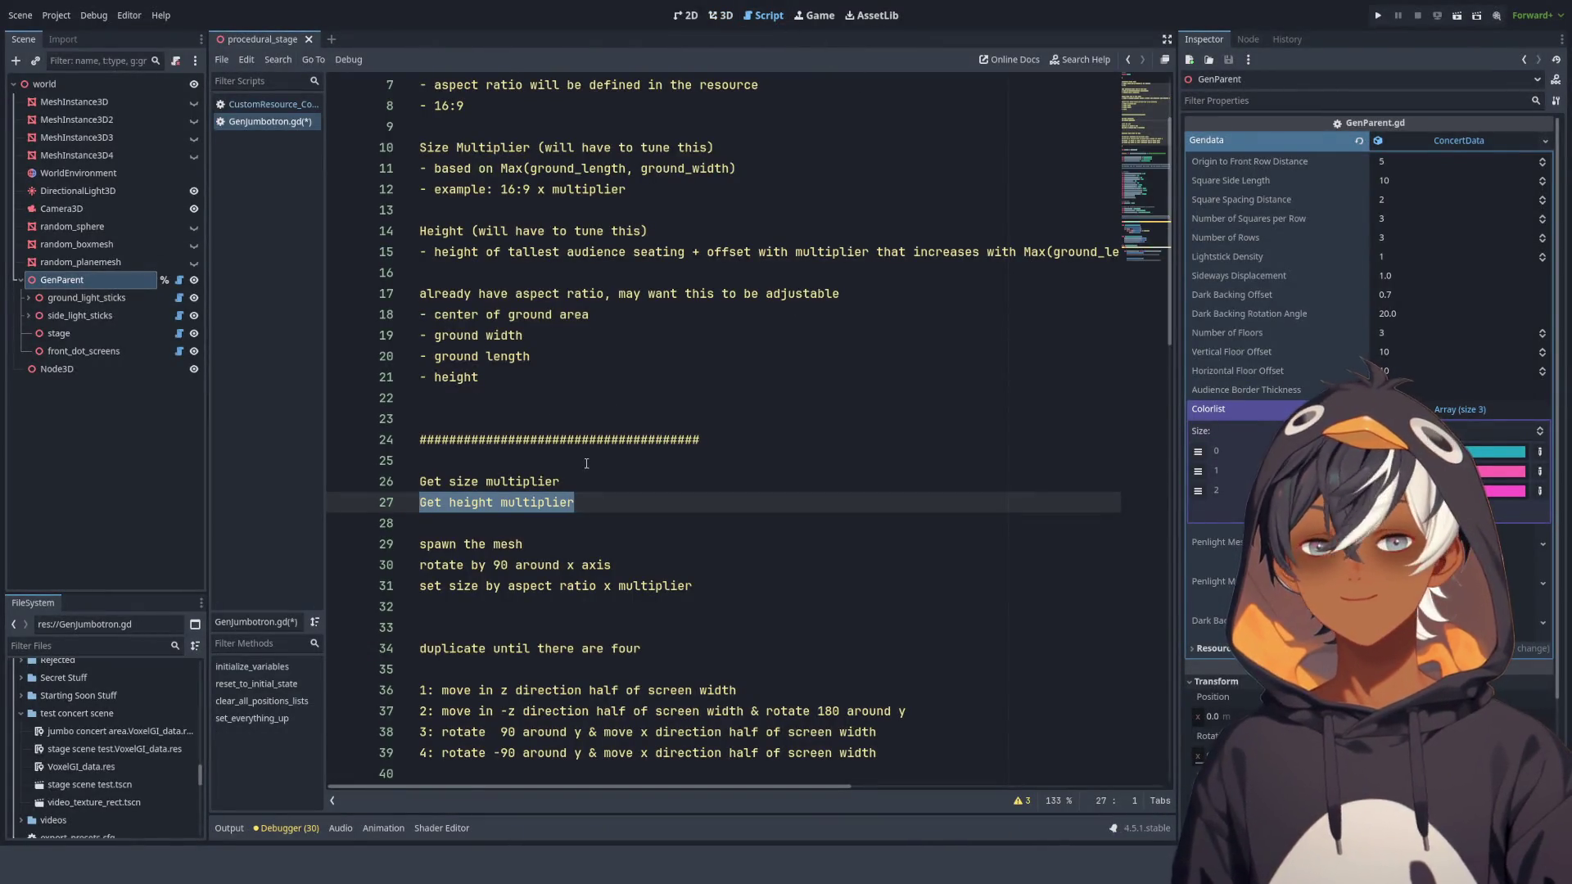
# Insert the comment '### might just calculate this in the resource' above 'Get size multiplier'.
pyautogui.moveTo(577, 314); pyautogui.dragTo(419, 293)
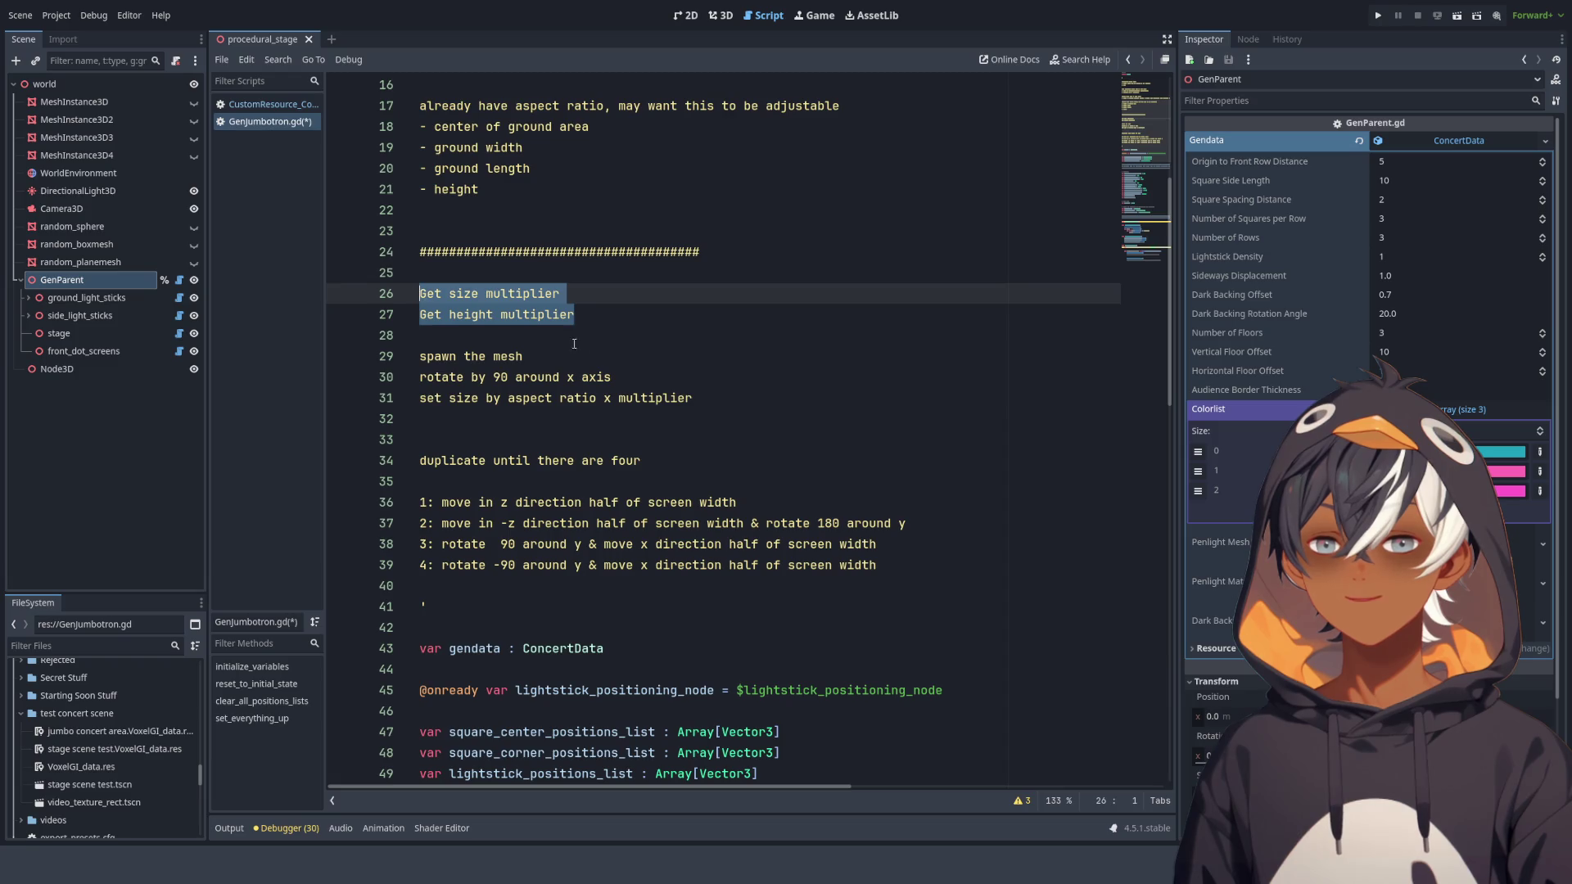
pyautogui.press('Down')
pyautogui.press('Down')
pyautogui.click(548, 276)
pyautogui.press('Return')
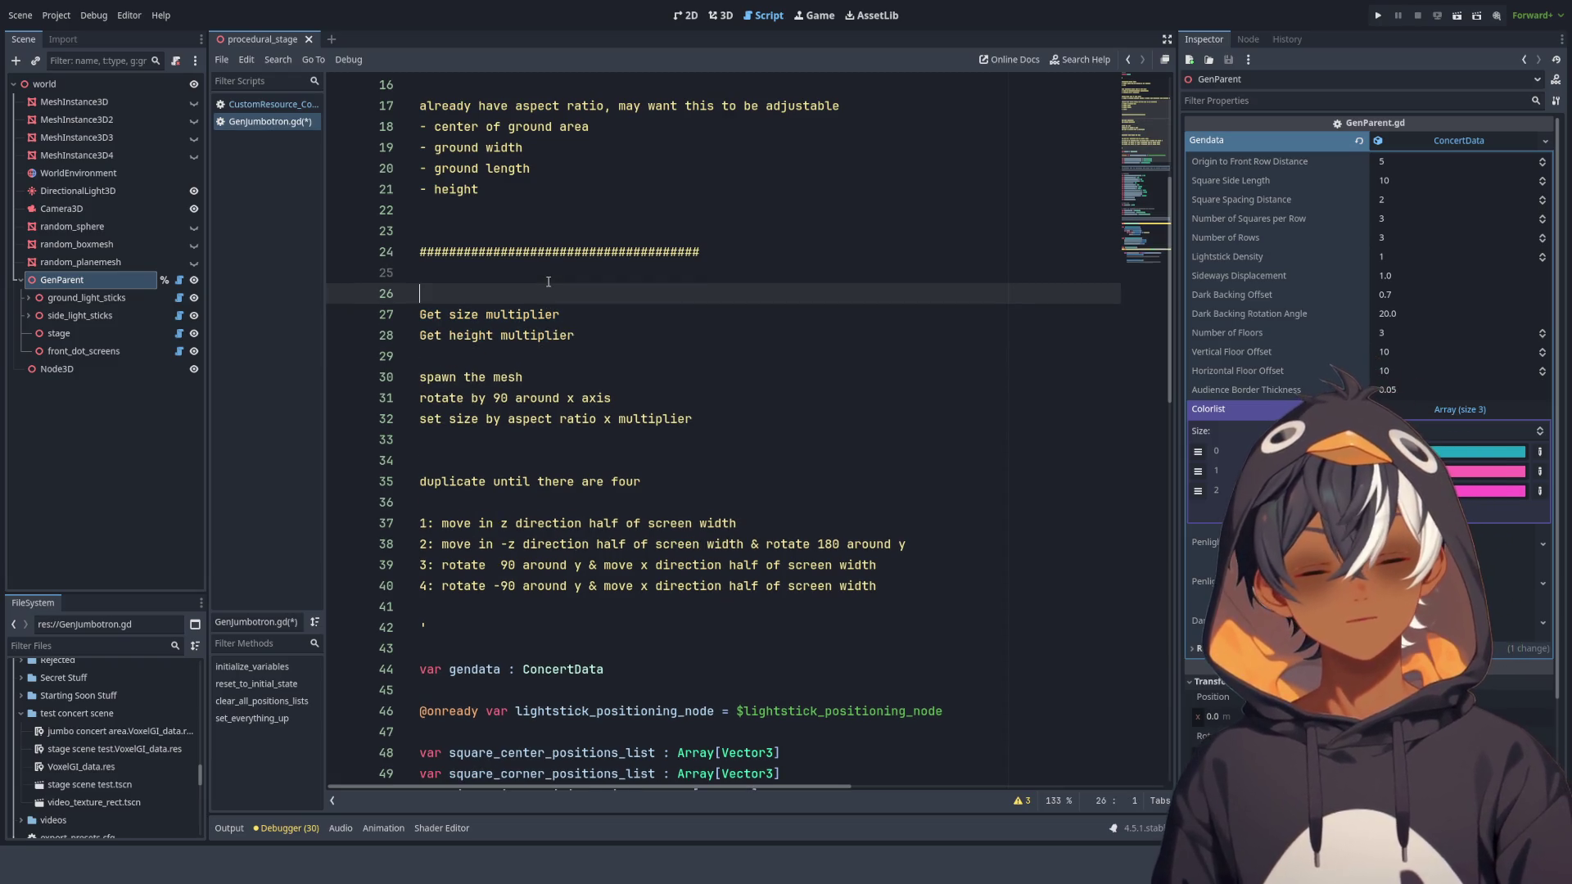
pyautogui.write('### ')
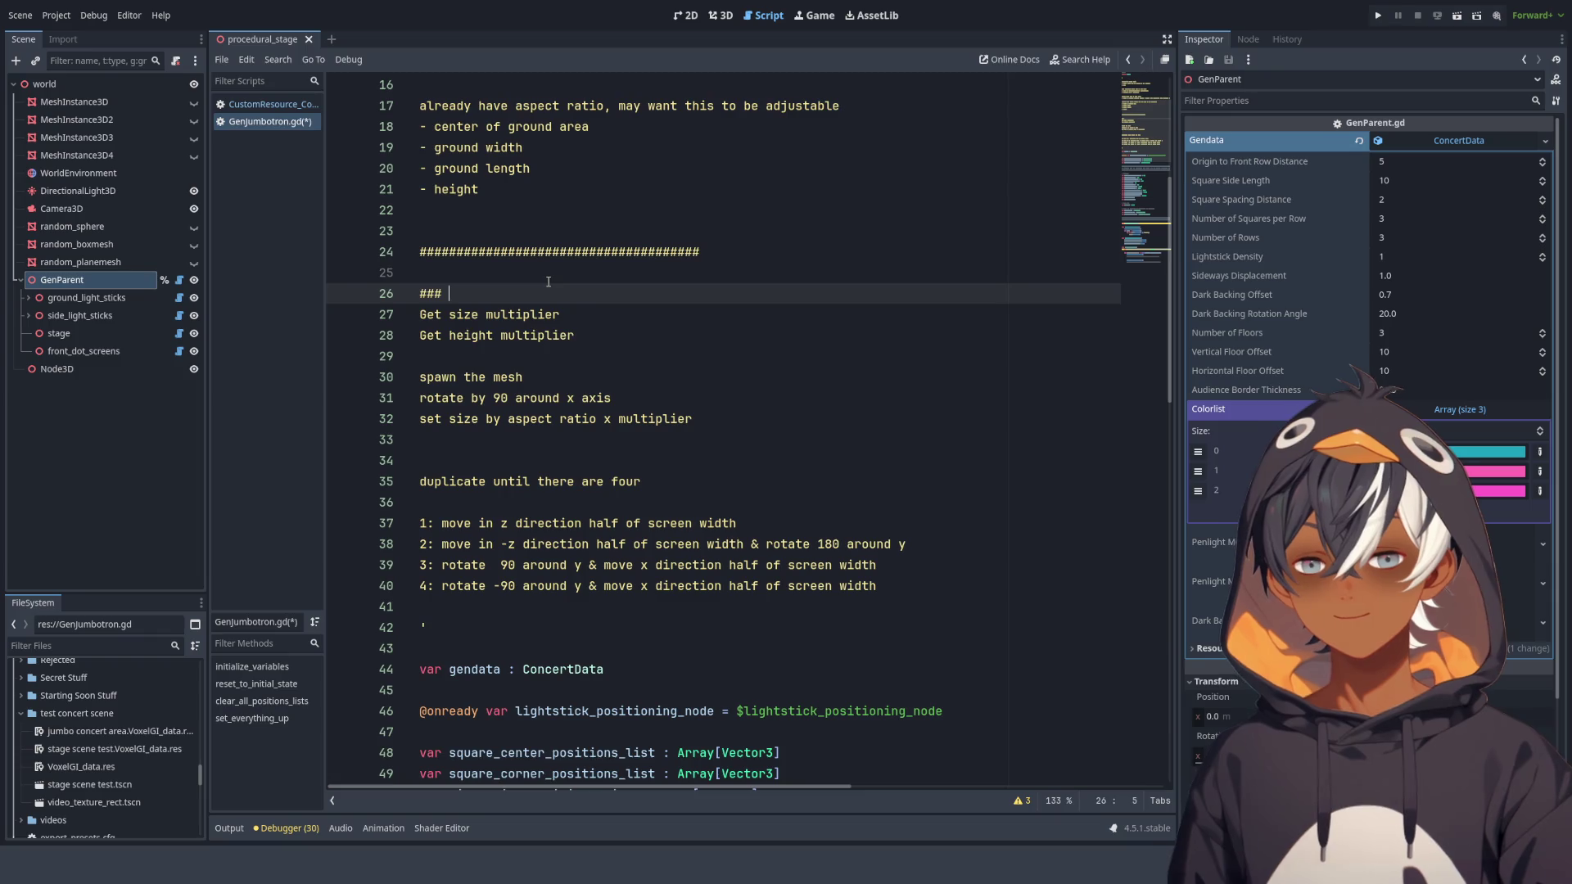
pyautogui.write('m')
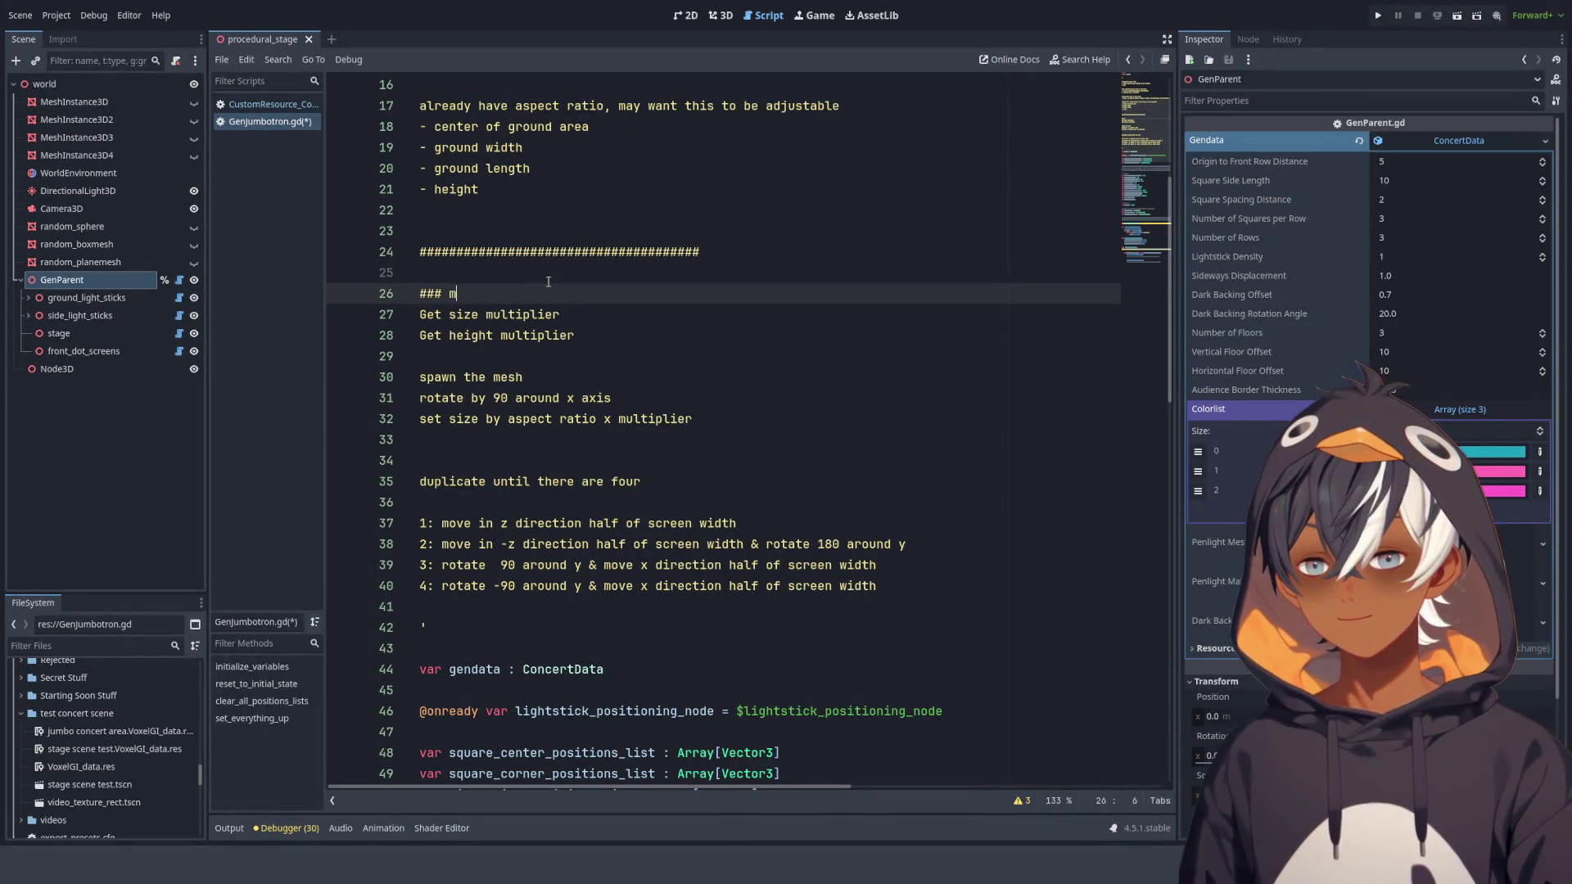
pyautogui.write('ight just c')
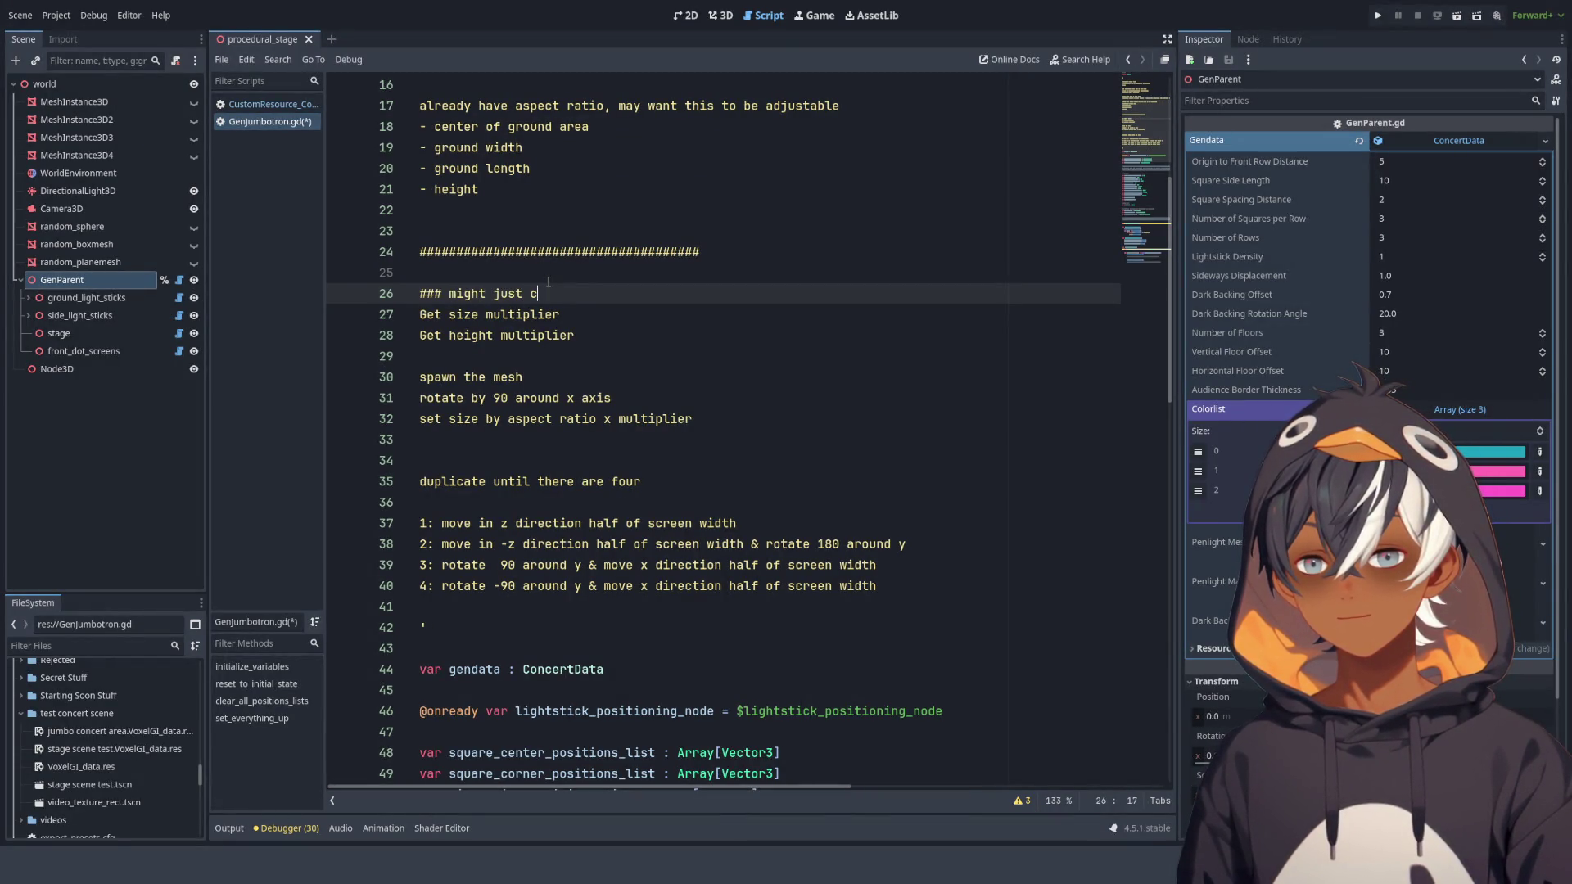
pyautogui.write('alculate th')
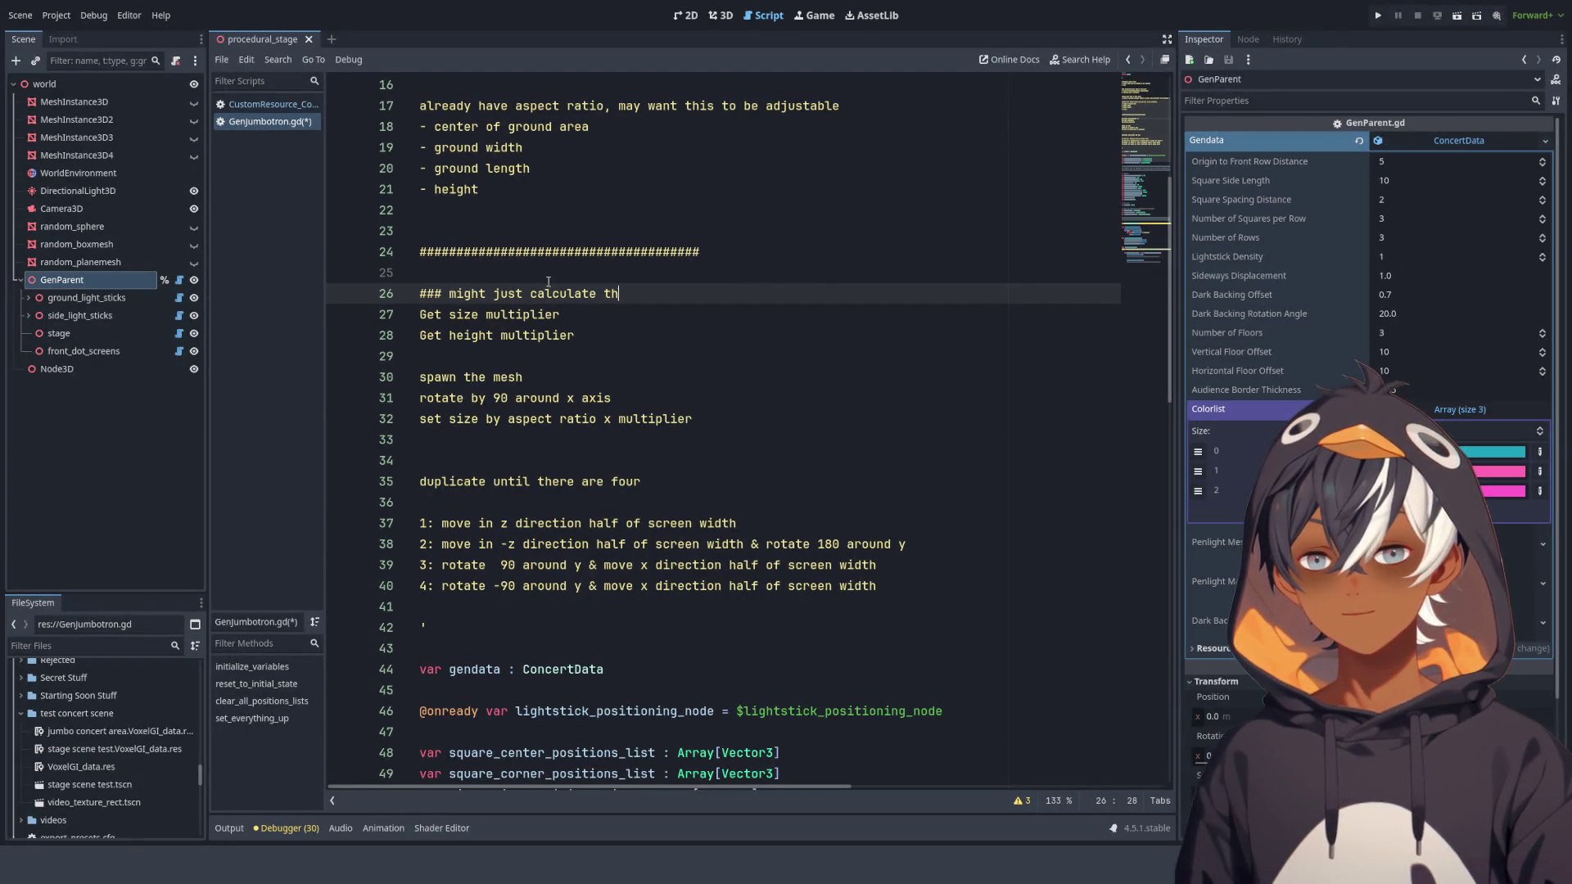
pyautogui.write('is n')
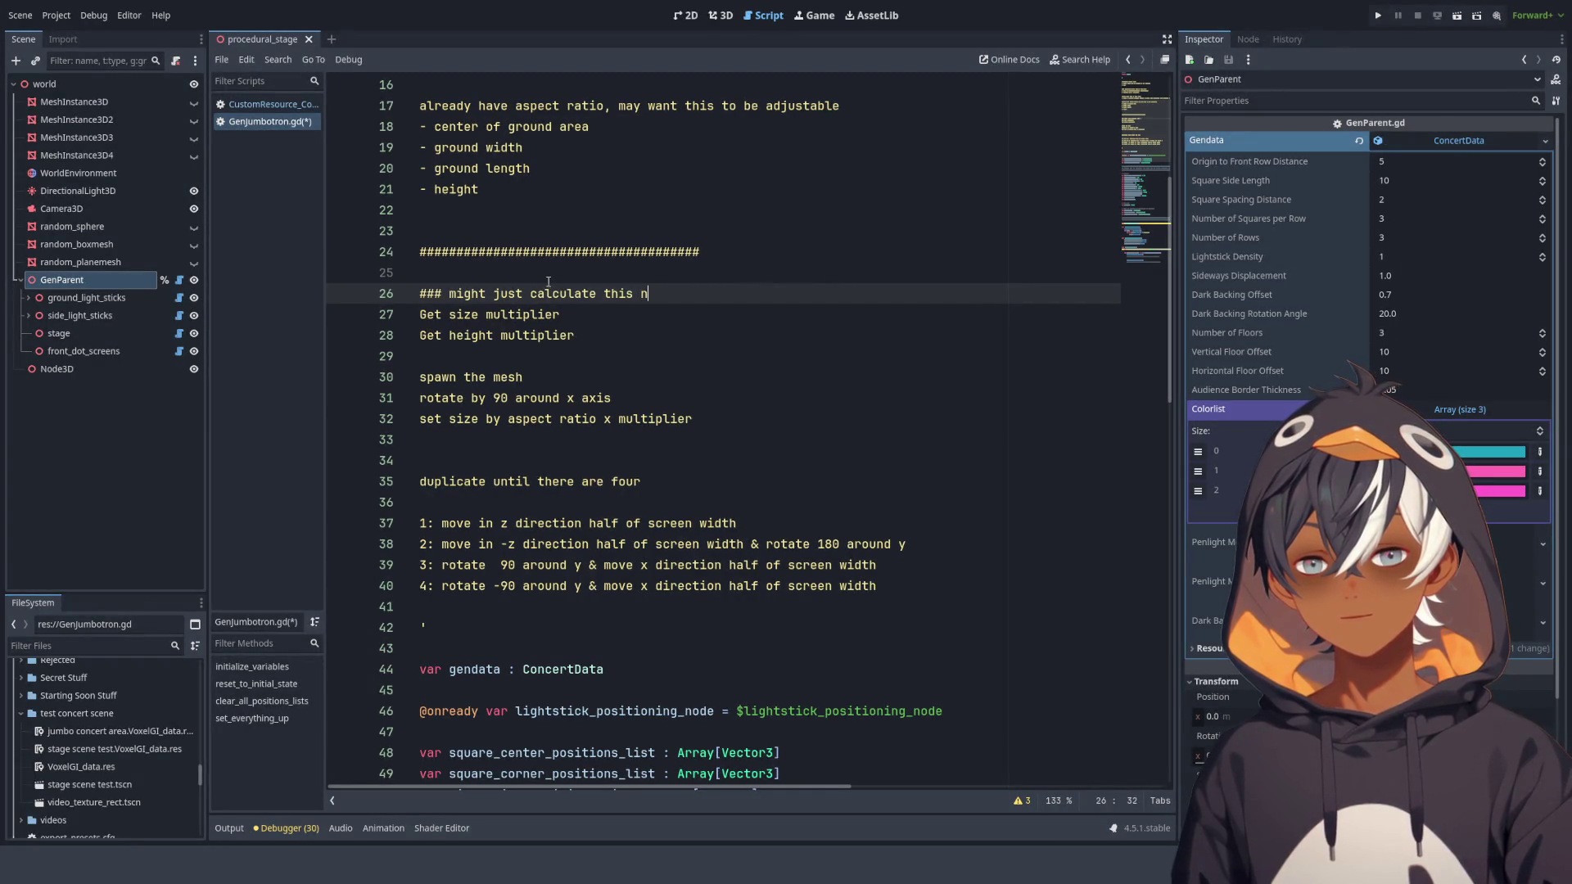
pyautogui.press('BackSpace')
pyautogui.write('in tthe')
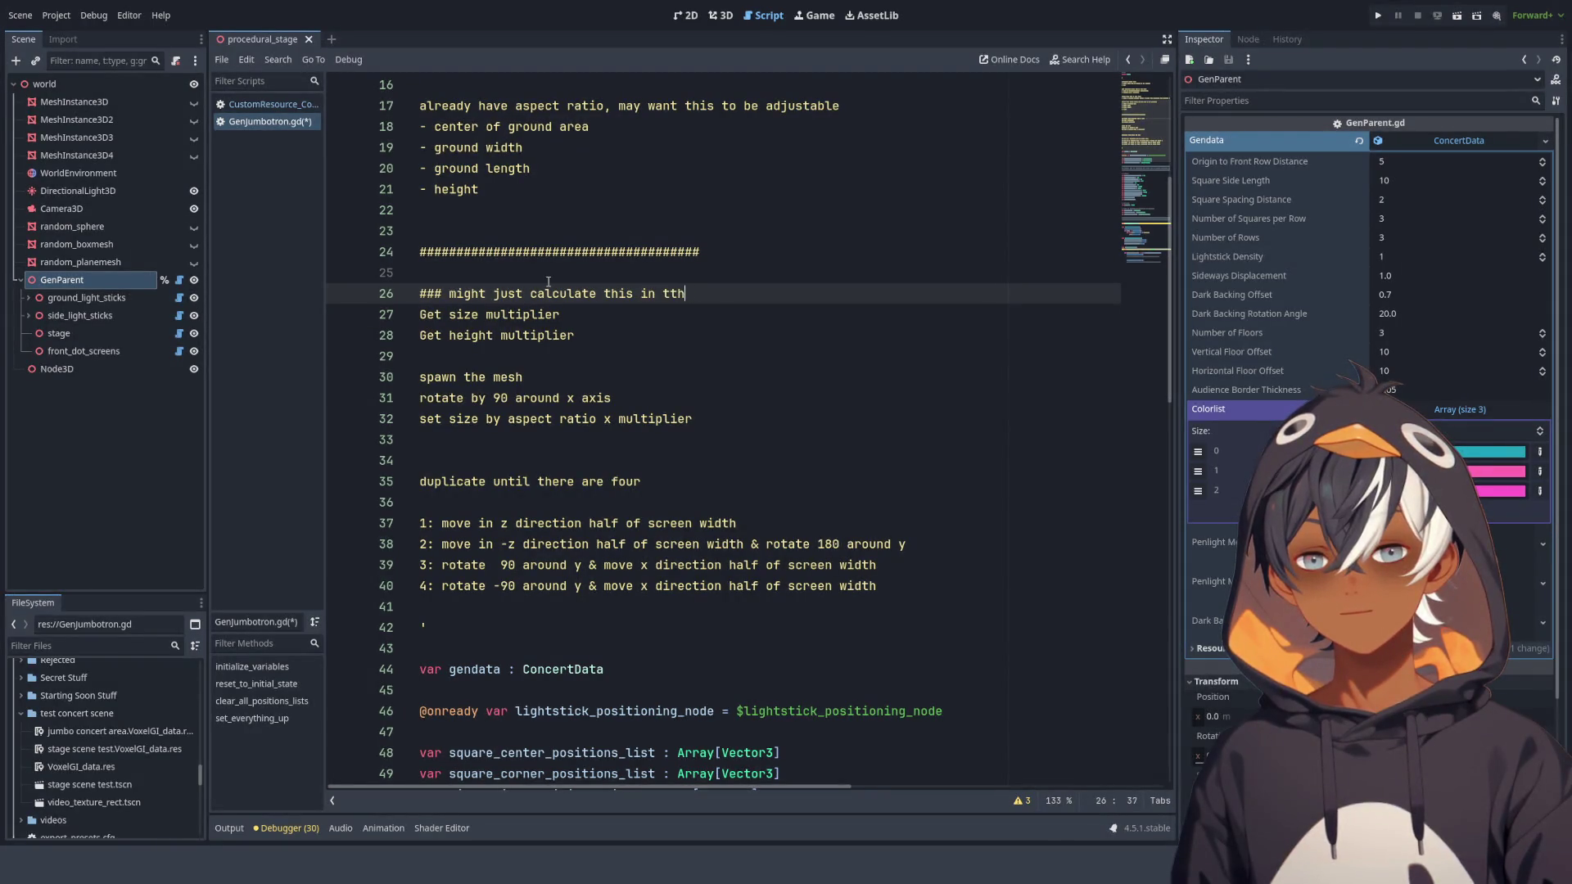
pyautogui.press('BackSpace')
pyautogui.press('BackSpace')
pyautogui.press('BackSpace')
pyautogui.write('the resour')
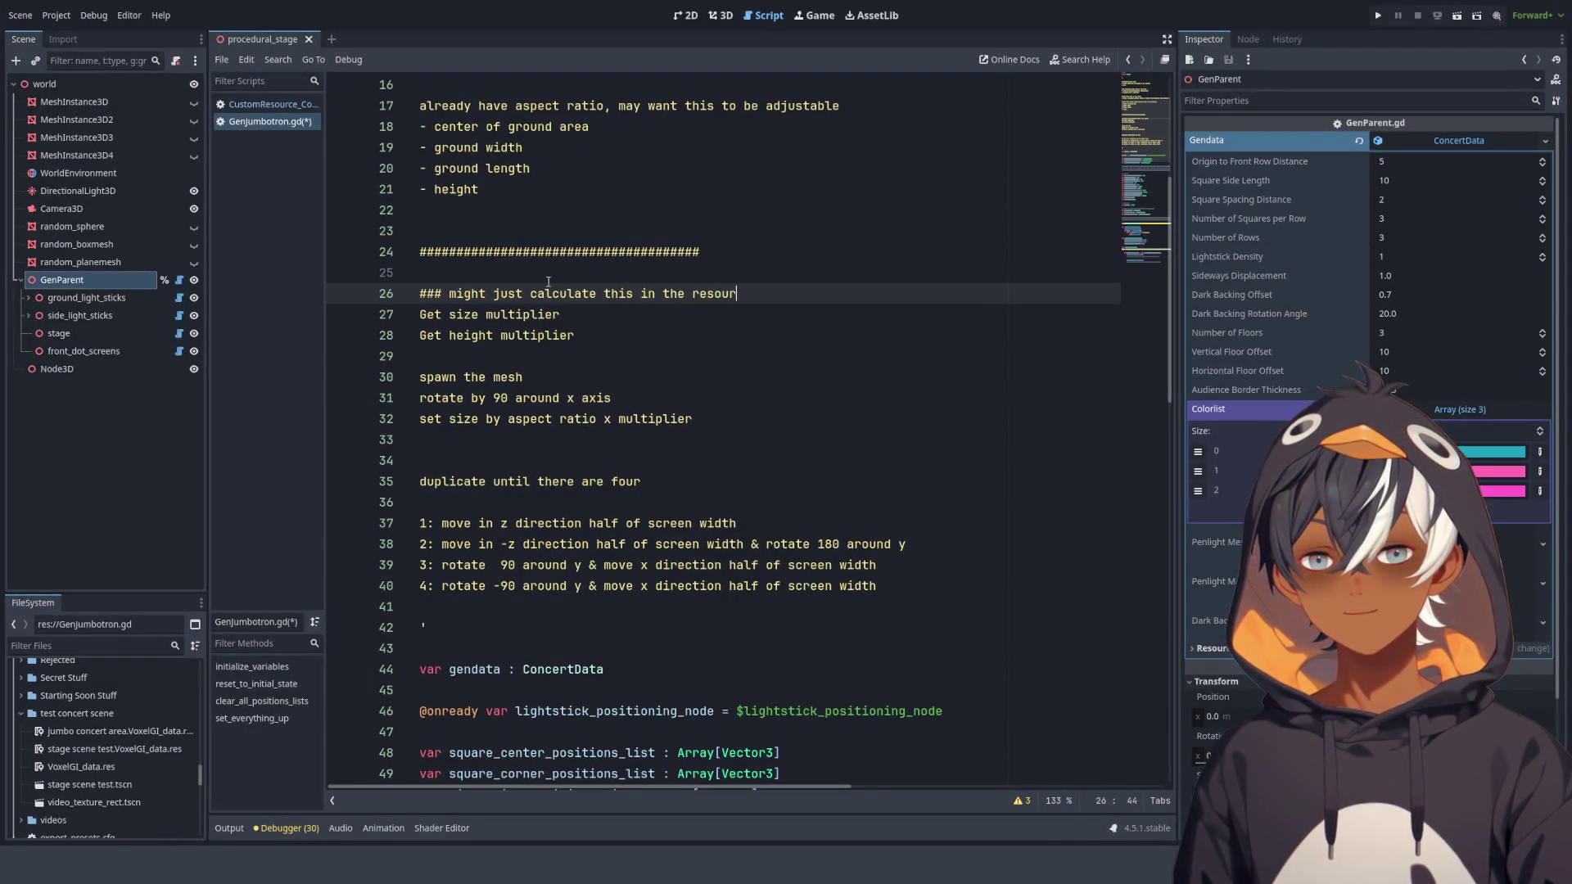
pyautogui.write('ce')
pyautogui.click(645, 334)
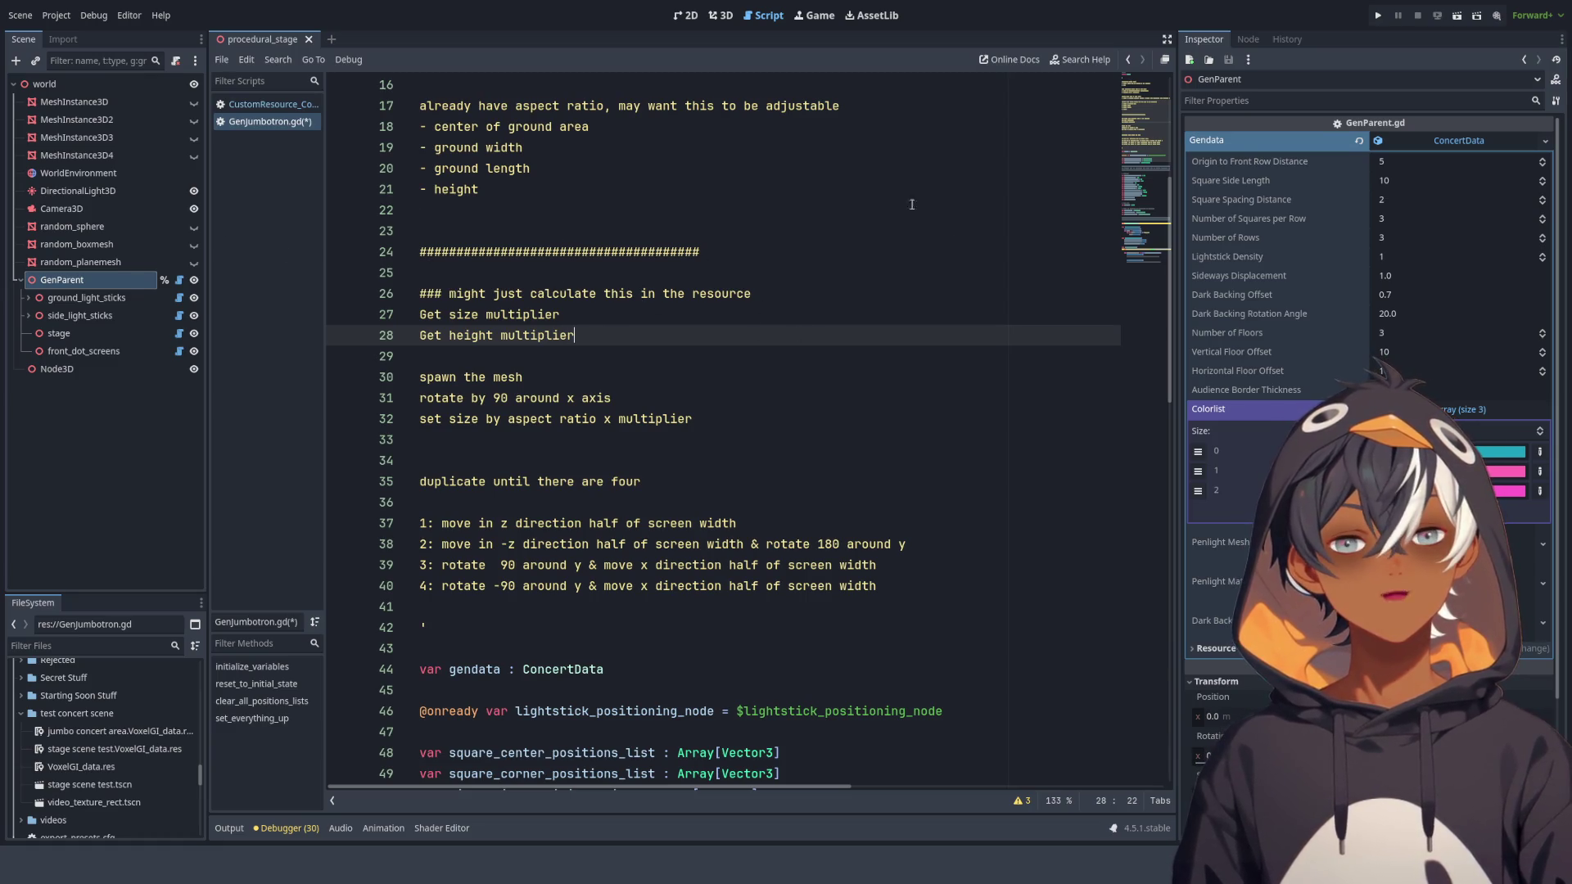
# Add a 'move it to height' step after the set-size step.
pyautogui.moveTo(456, 314); pyautogui.dragTo(684, 564)
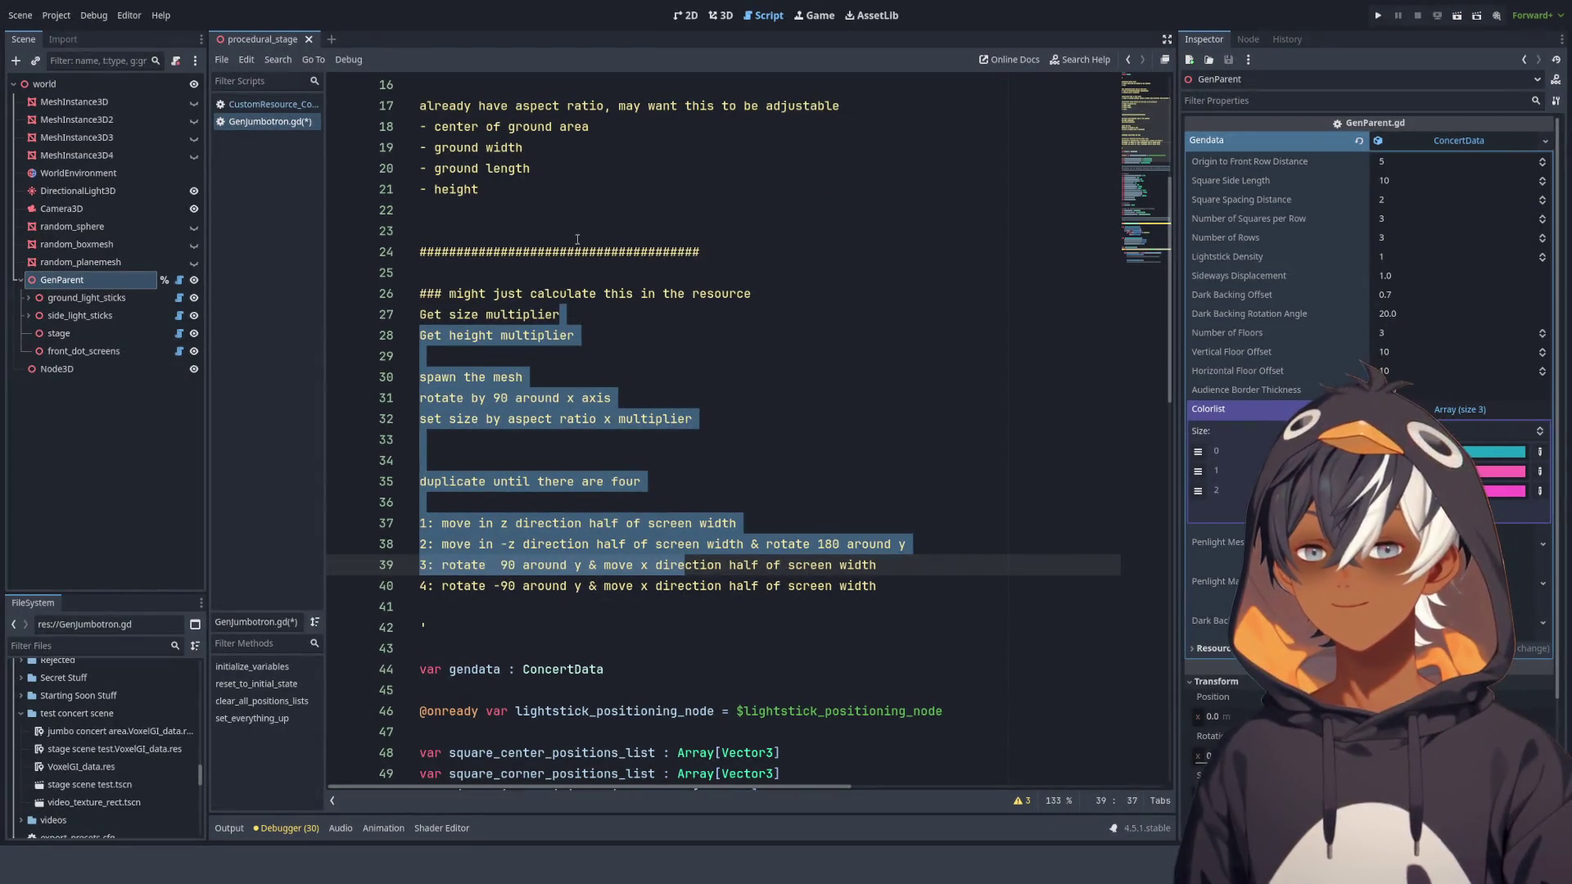
pyautogui.click(477, 291)
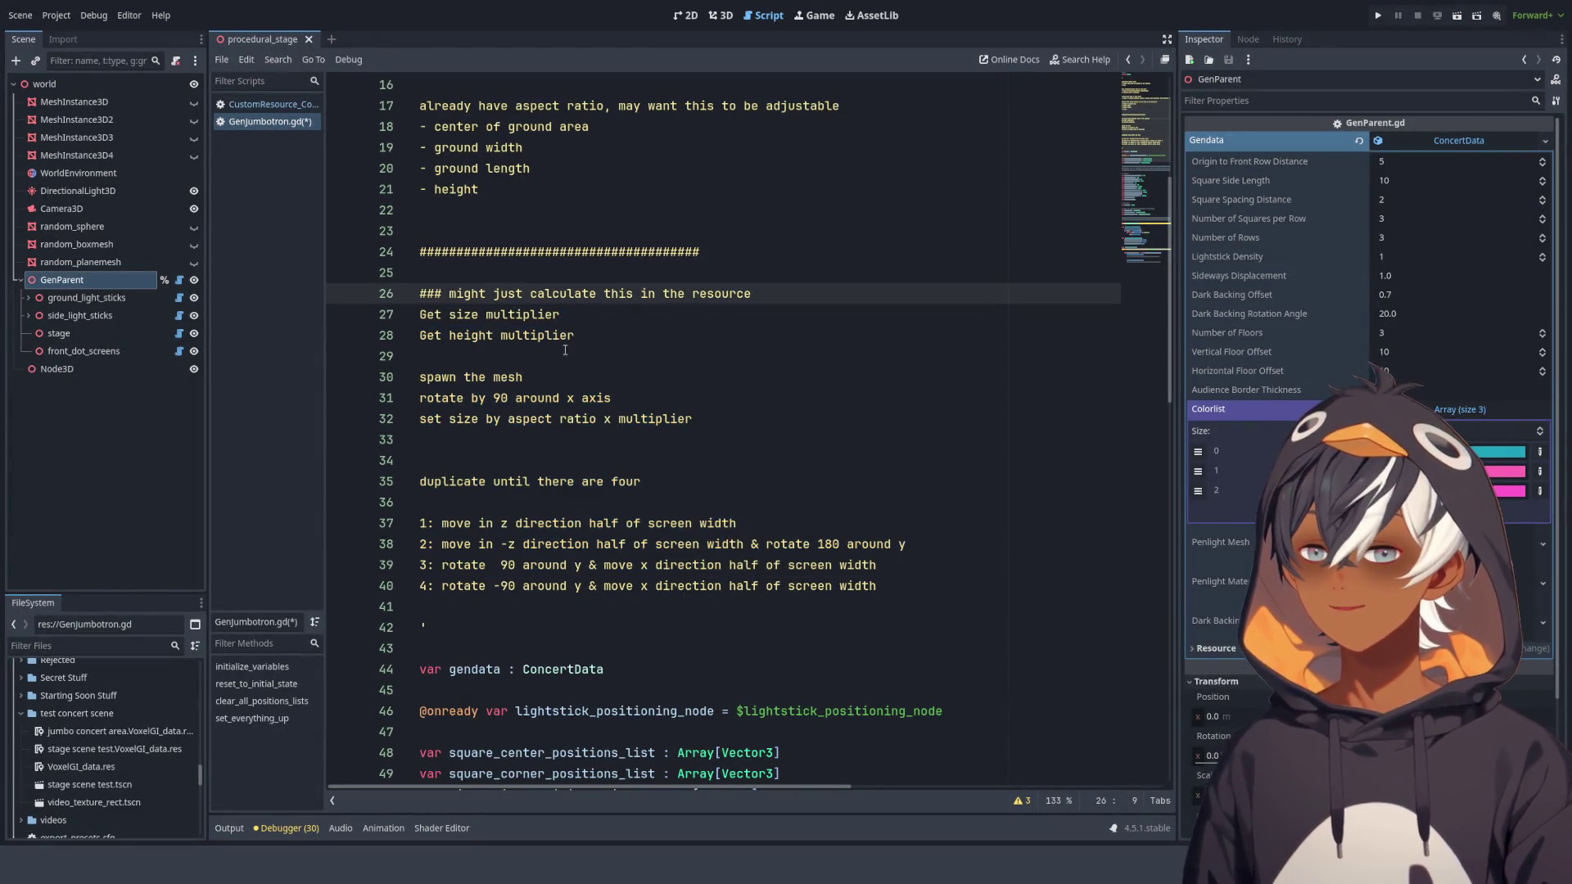
pyautogui.click(529, 352)
pyautogui.scroll(-1, 536, 363)
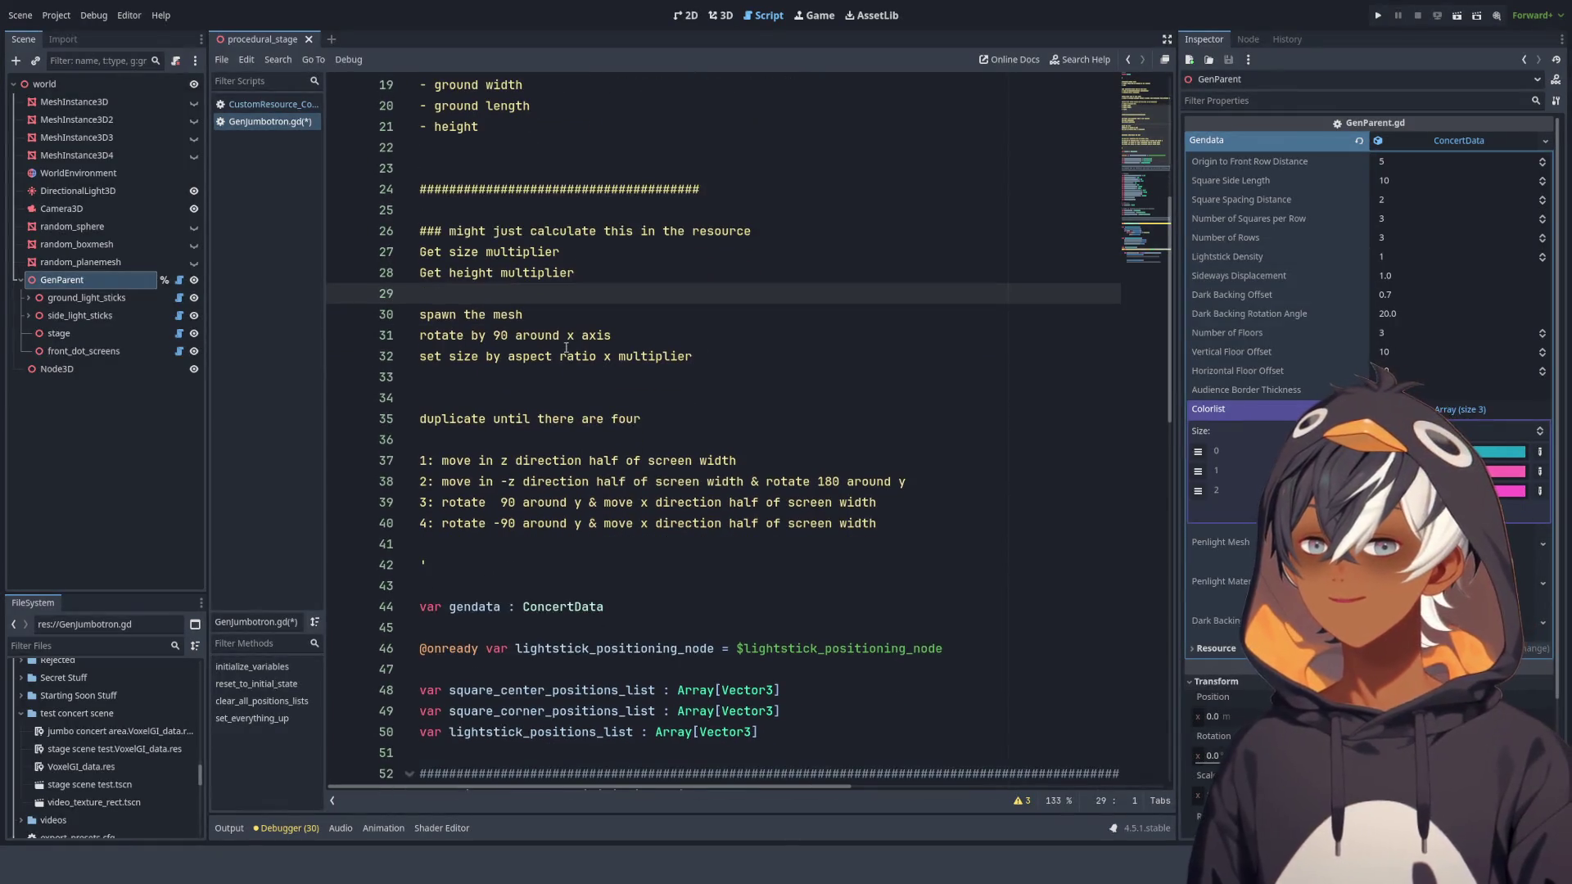
pyautogui.moveTo(591, 279); pyautogui.dragTo(399, 227)
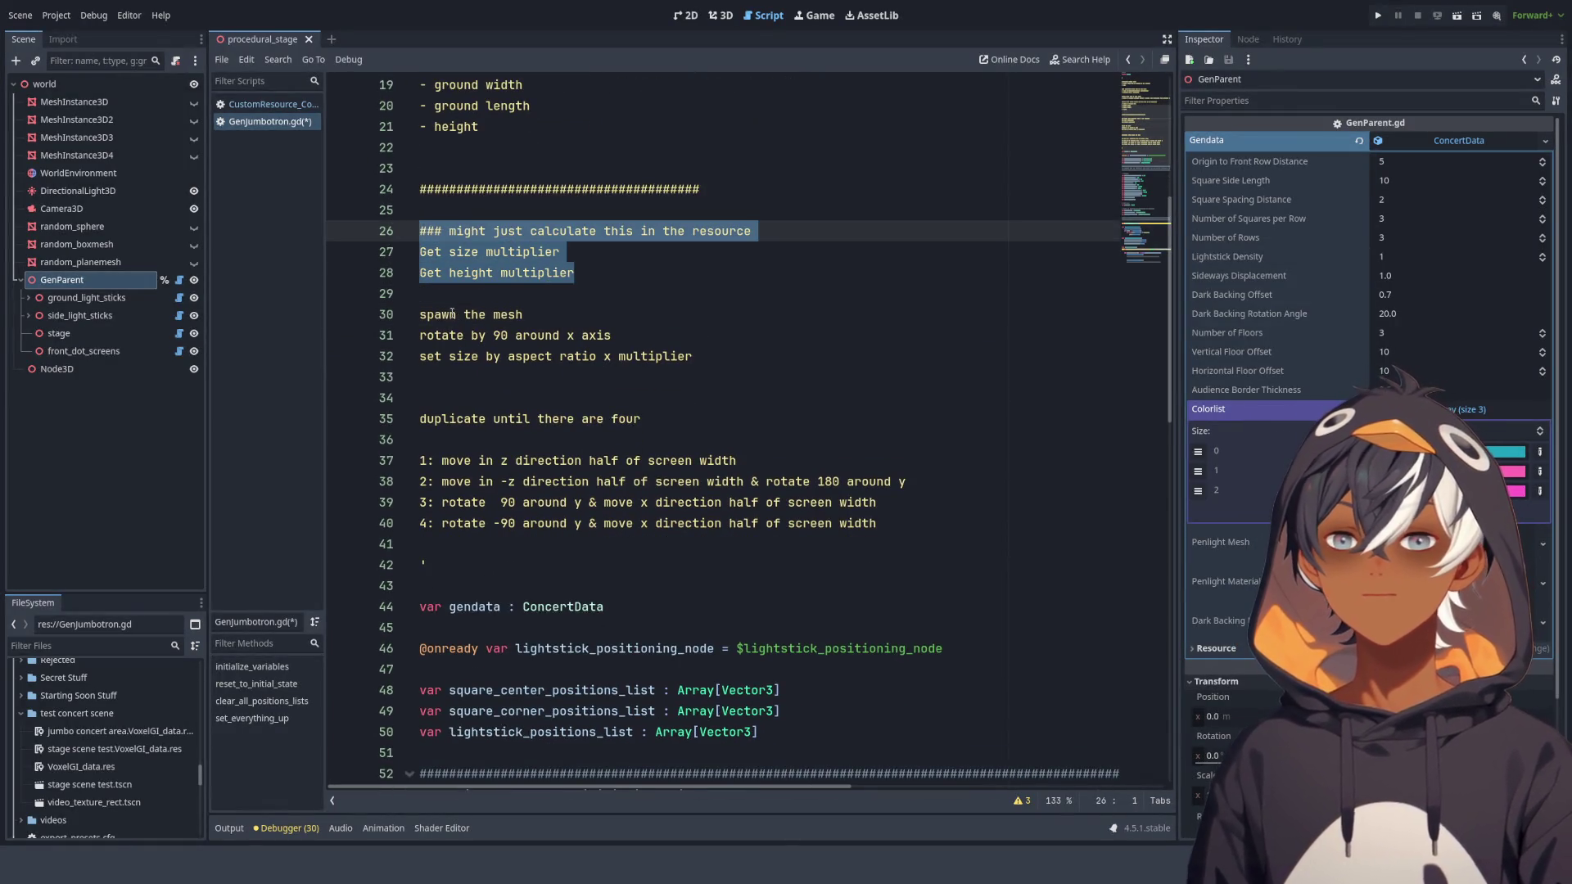
pyautogui.click(463, 252)
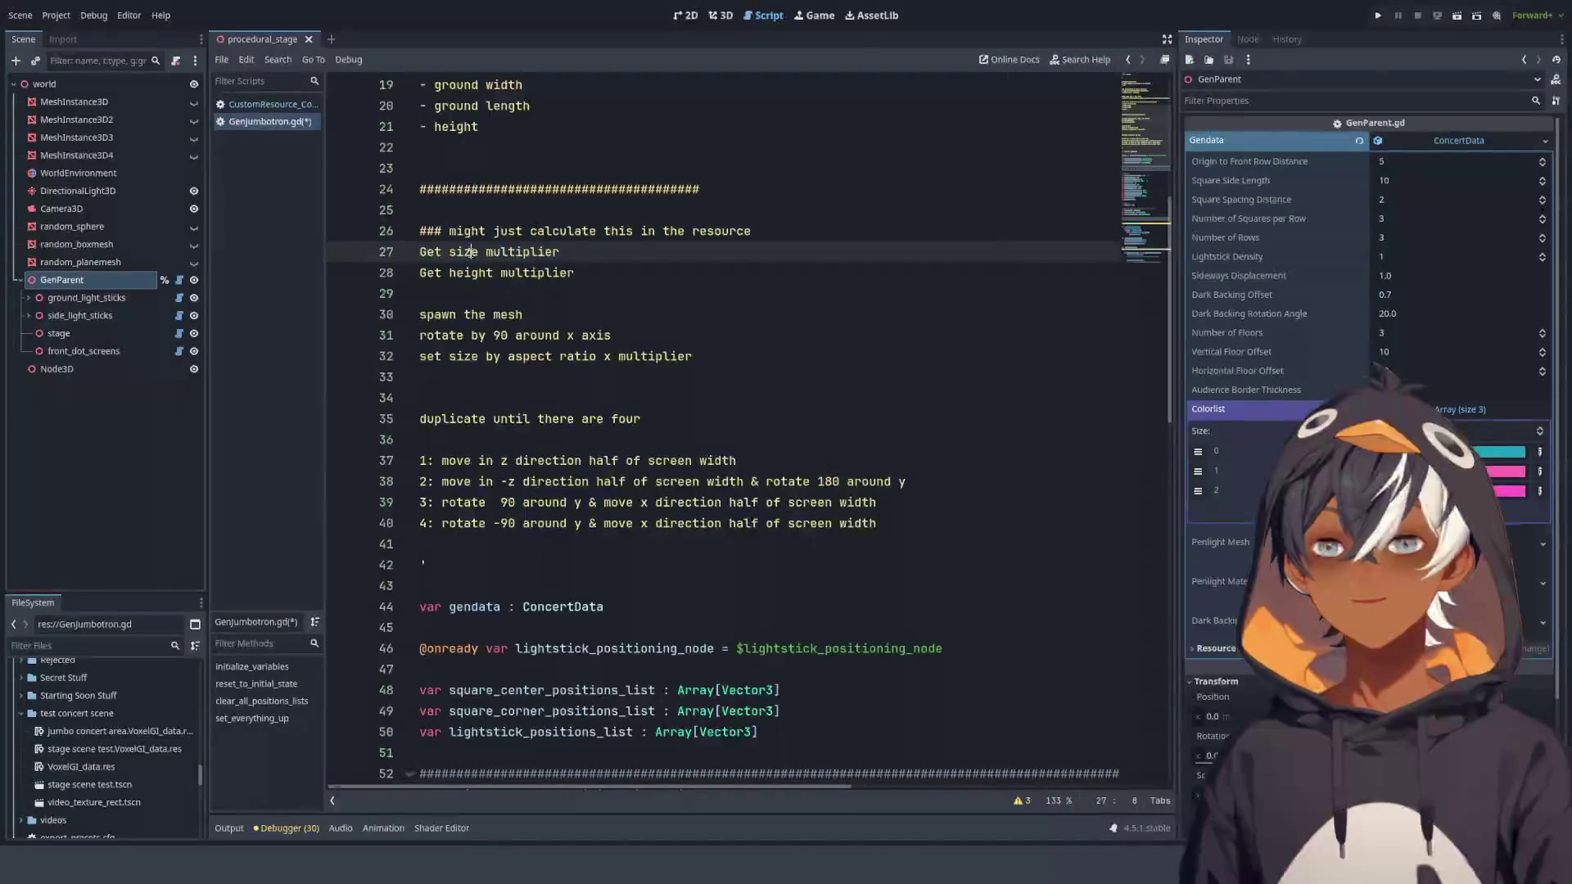
pyautogui.doubleClick(463, 252)
pyautogui.doubleClick(655, 356)
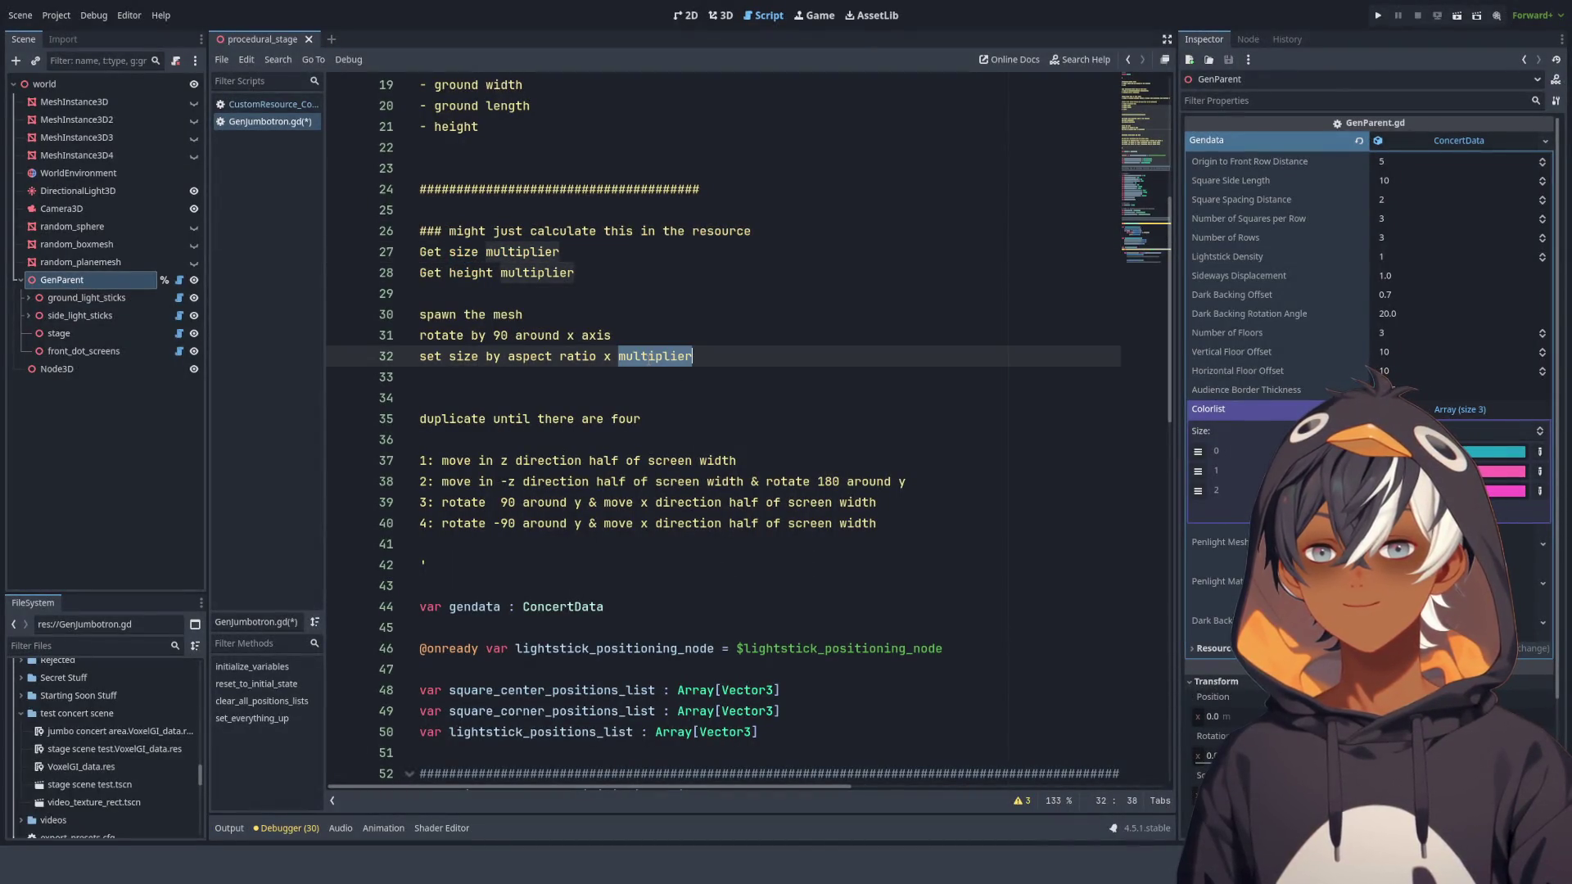
pyautogui.click(524, 393)
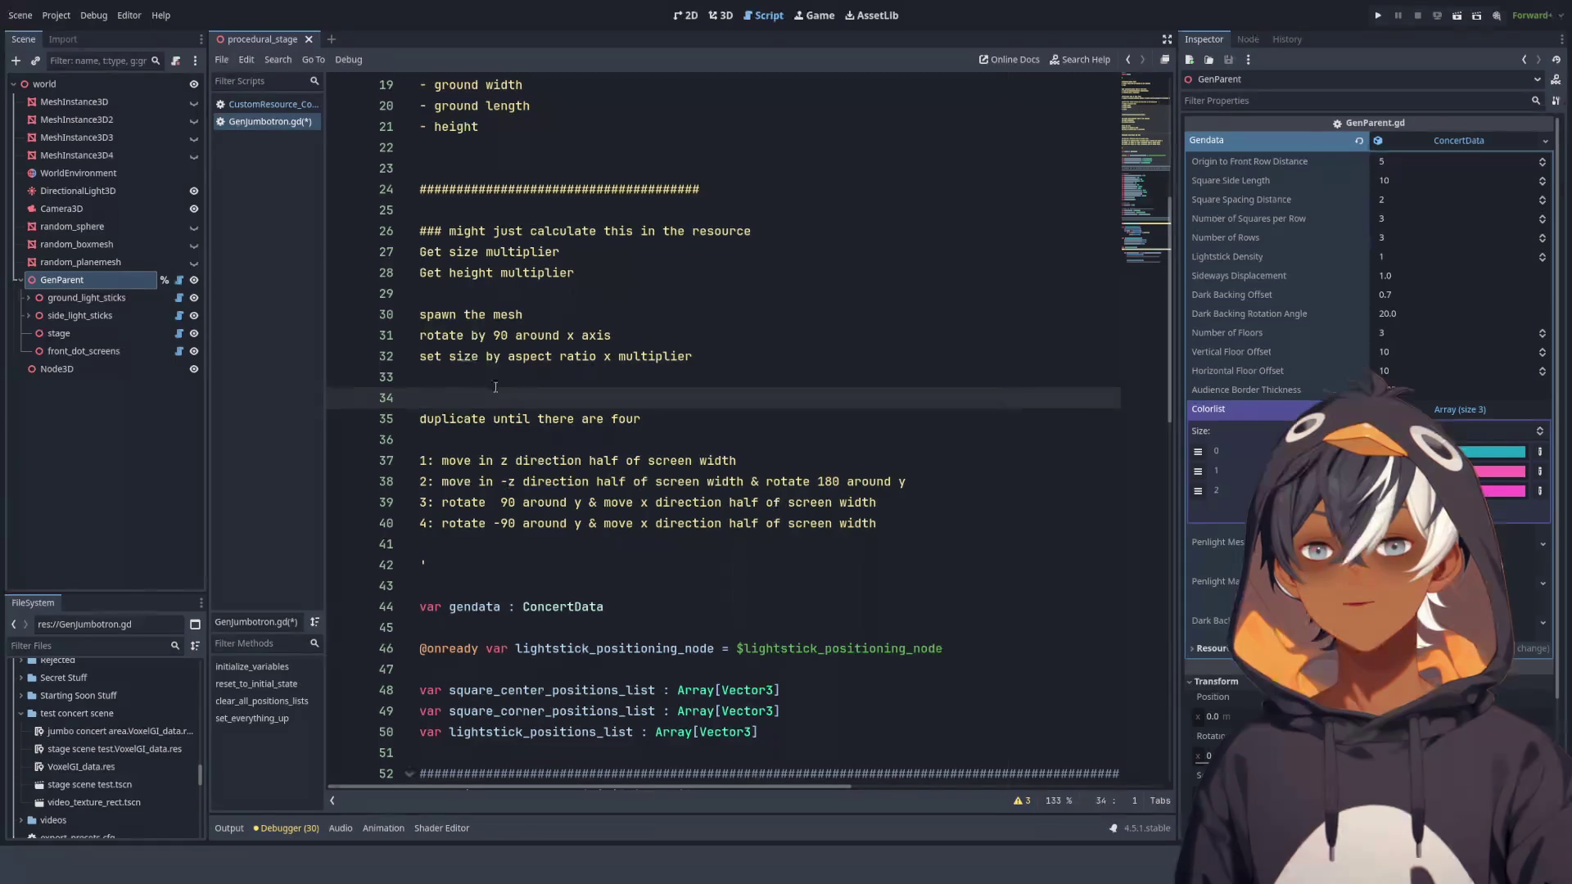
pyautogui.click(504, 377)
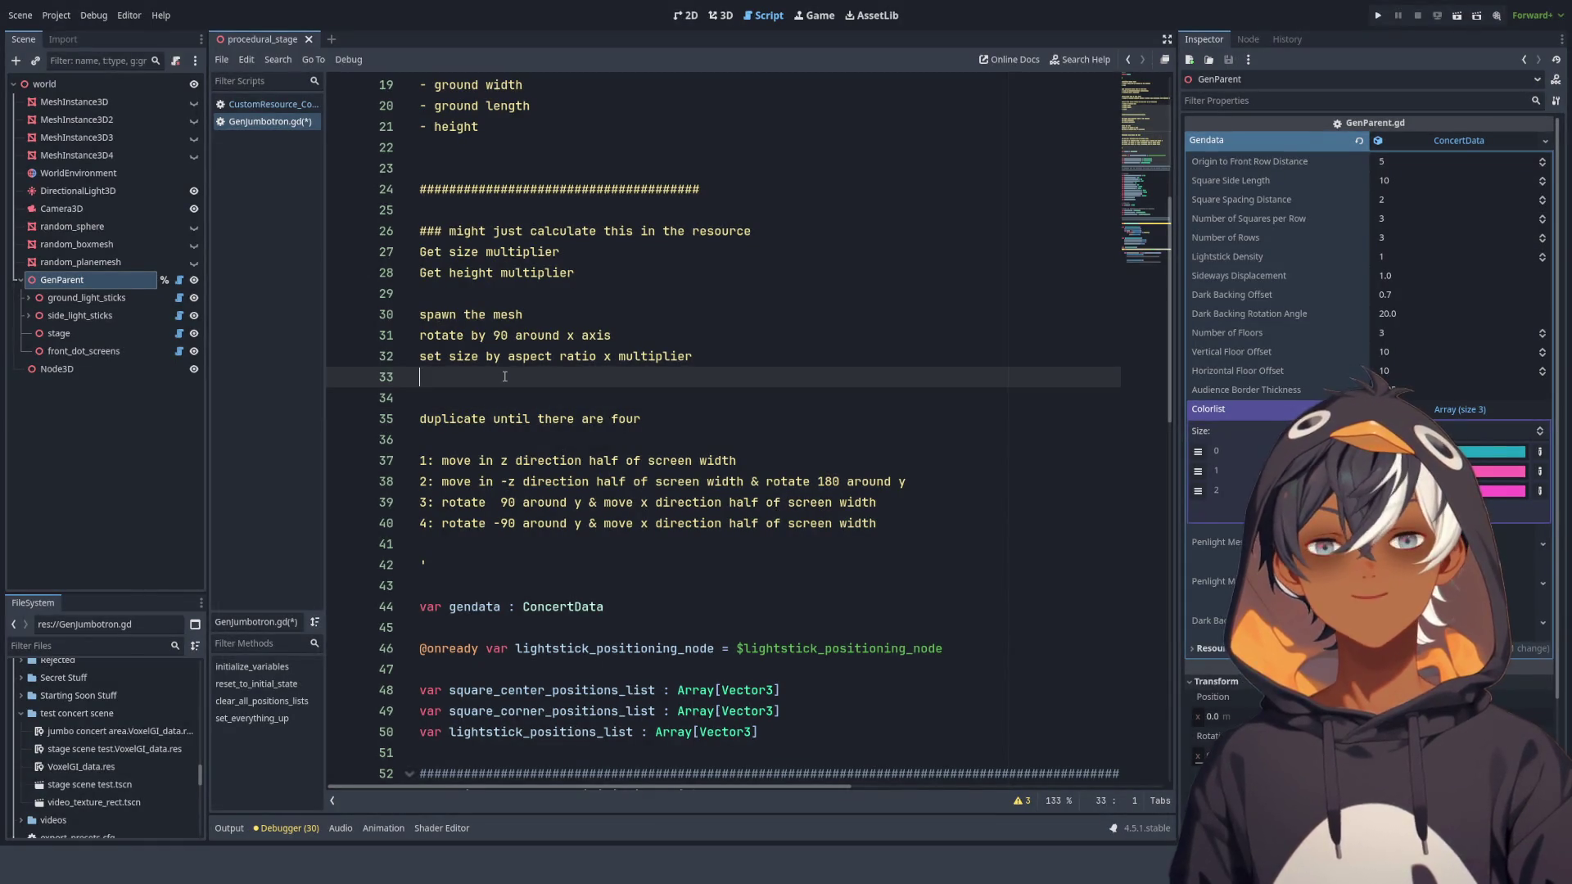
pyautogui.press('Return')
pyautogui.write('move u')
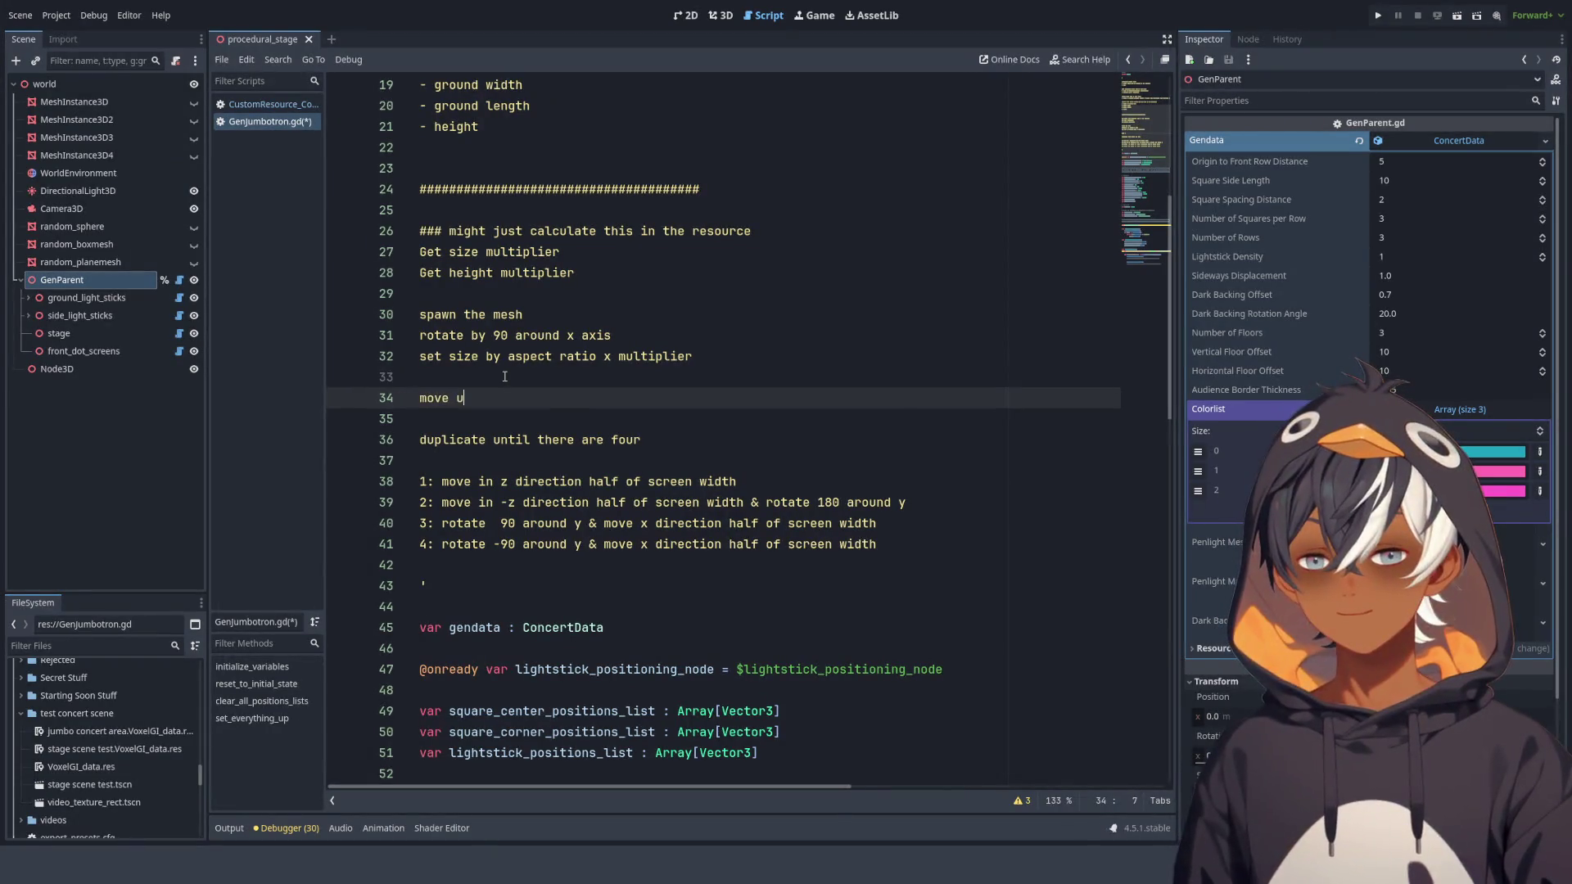
pyautogui.press('BackSpace')
pyautogui.write('it to h')
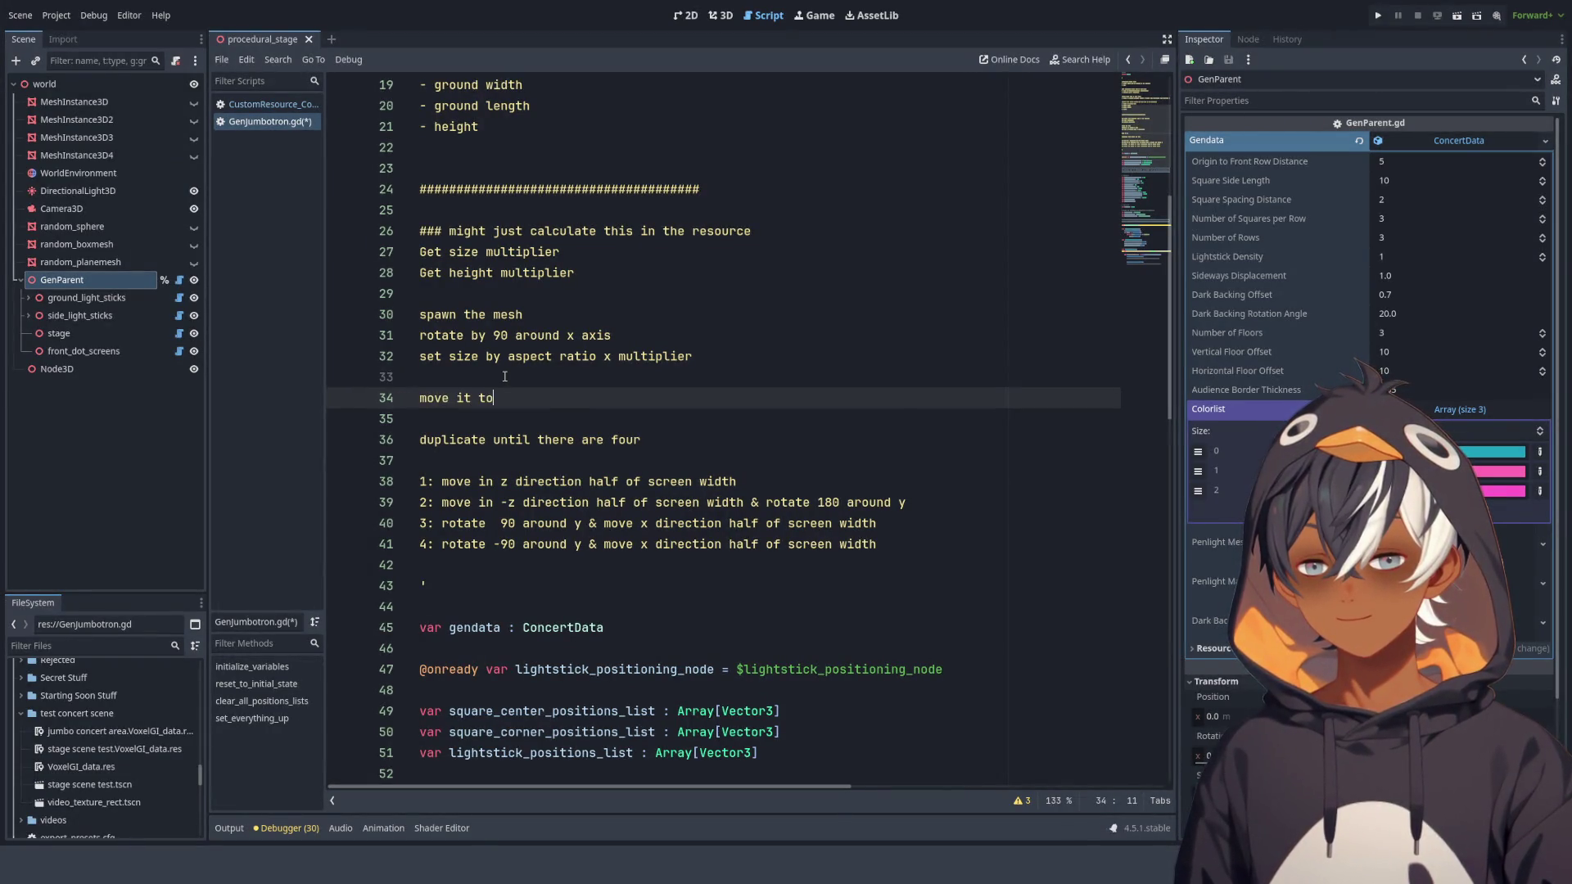
pyautogui.write('eight')
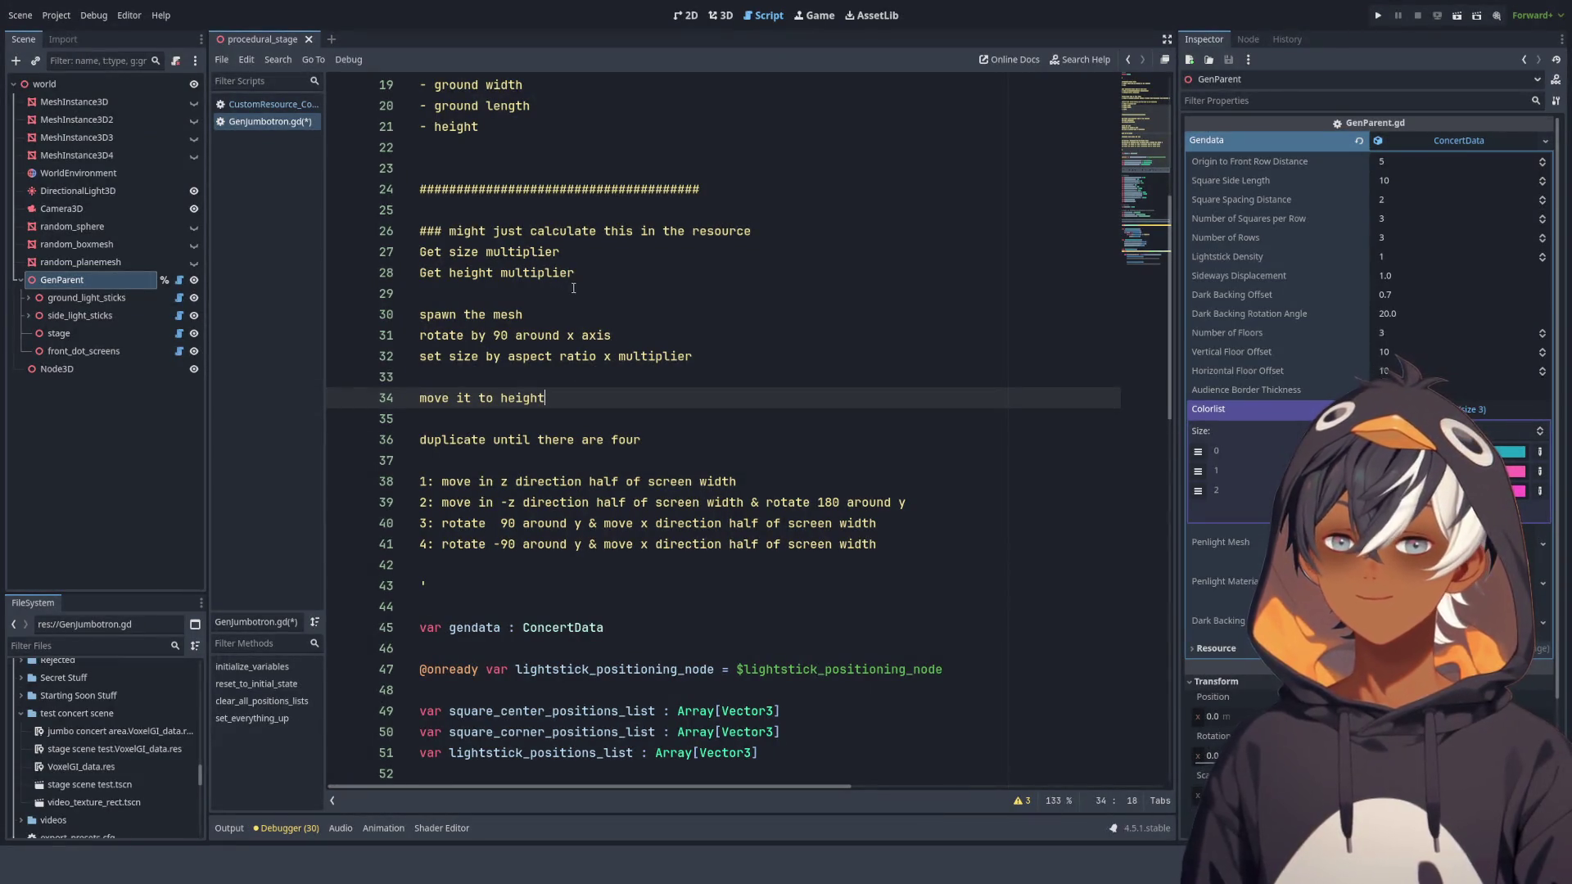
# Move 'Get height multiplier' directly above 'move it to height' and delete the leftover blank line.
pyautogui.moveTo(575, 275); pyautogui.dragTo(586, 254)
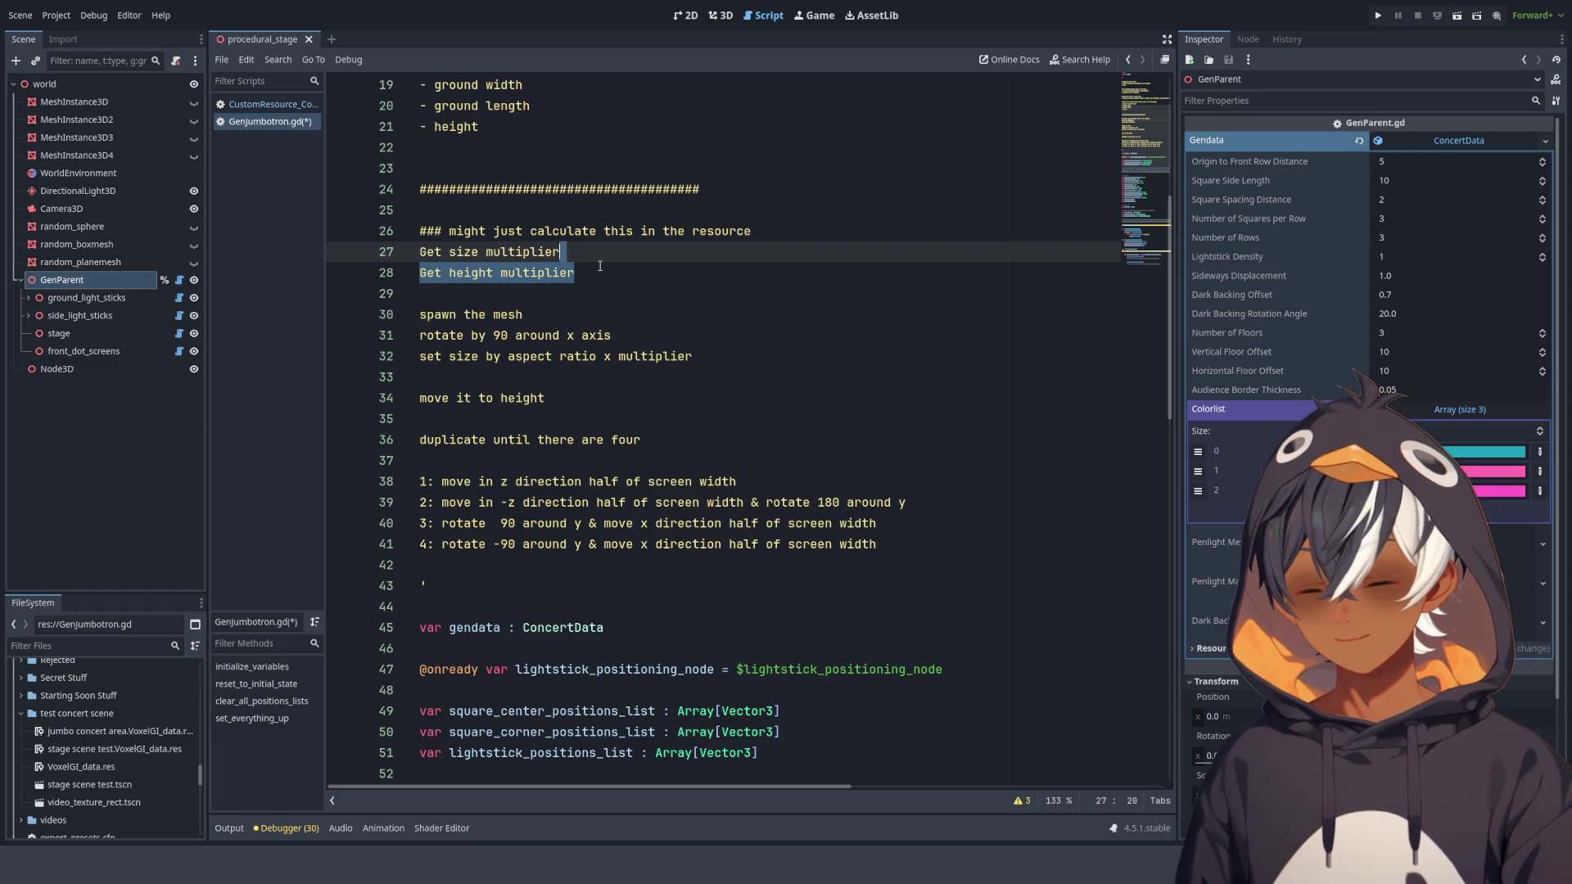
pyautogui.hotkey('ctrl', 'x')
pyautogui.click(491, 359)
pyautogui.press('Return')
pyautogui.hotkey('ctrl', 'v')
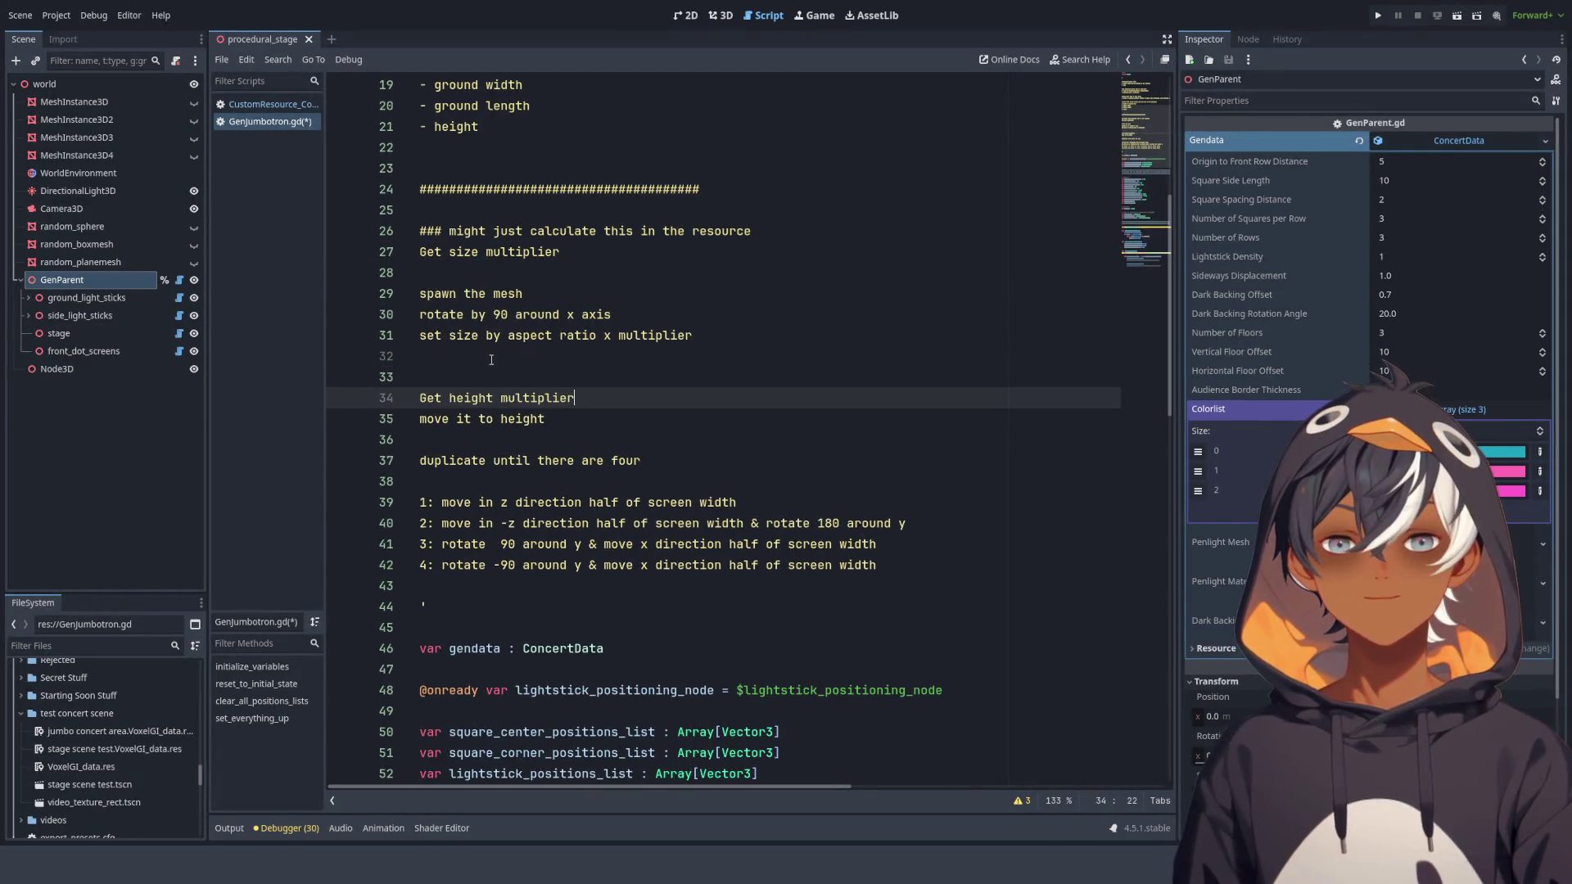
pyautogui.click(492, 379)
pyautogui.press('BackSpace')
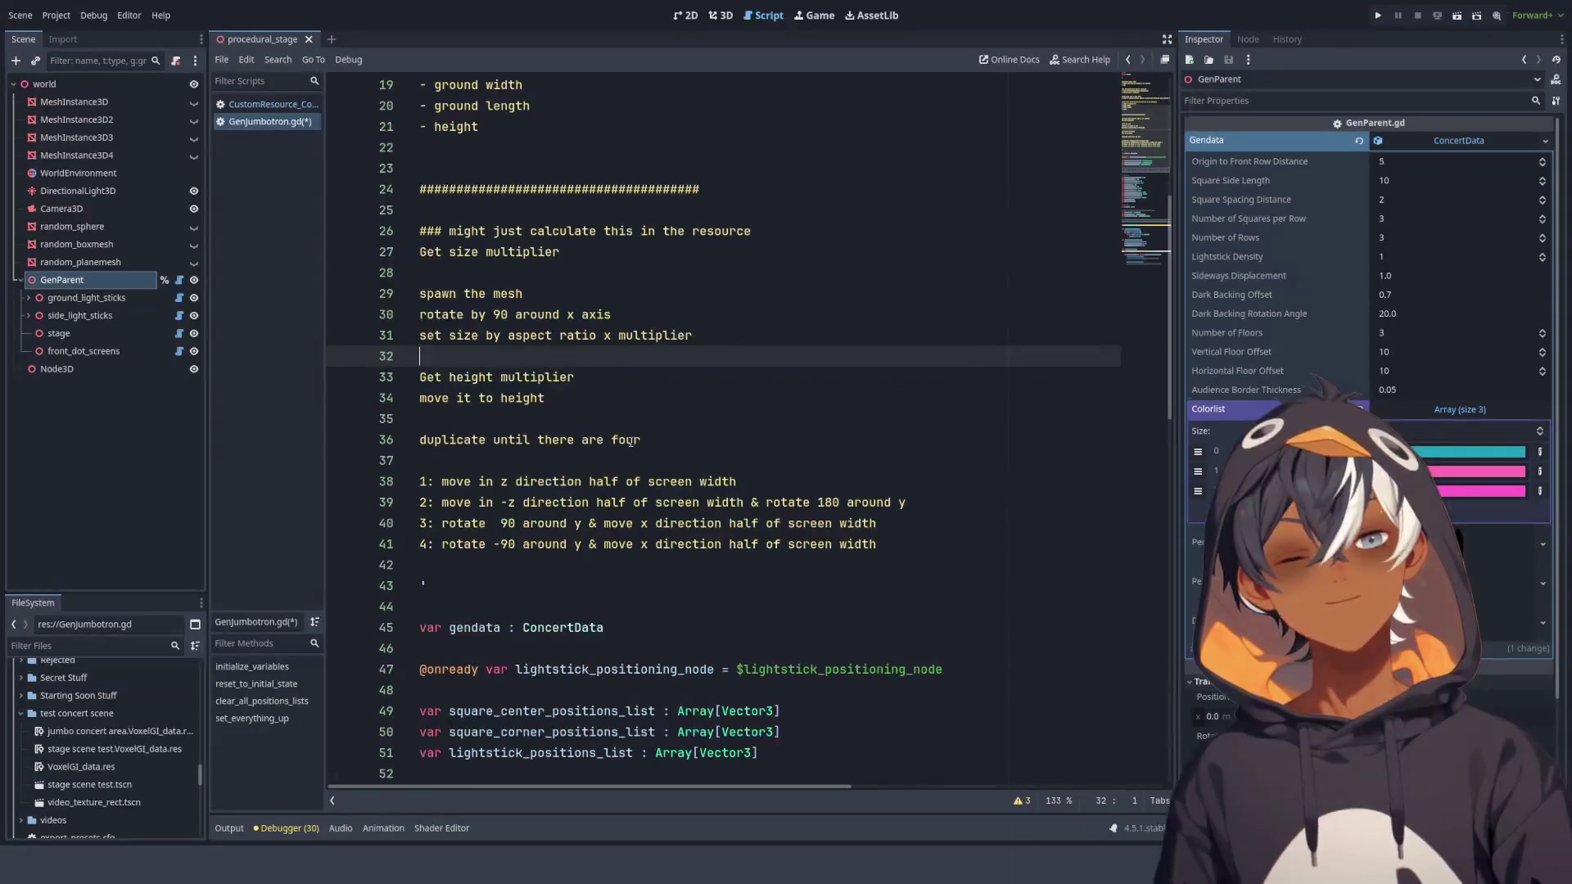
# In the 3D view, unhide MeshInstance3D through MeshInstance3D4.
pyautogui.click(720, 15)
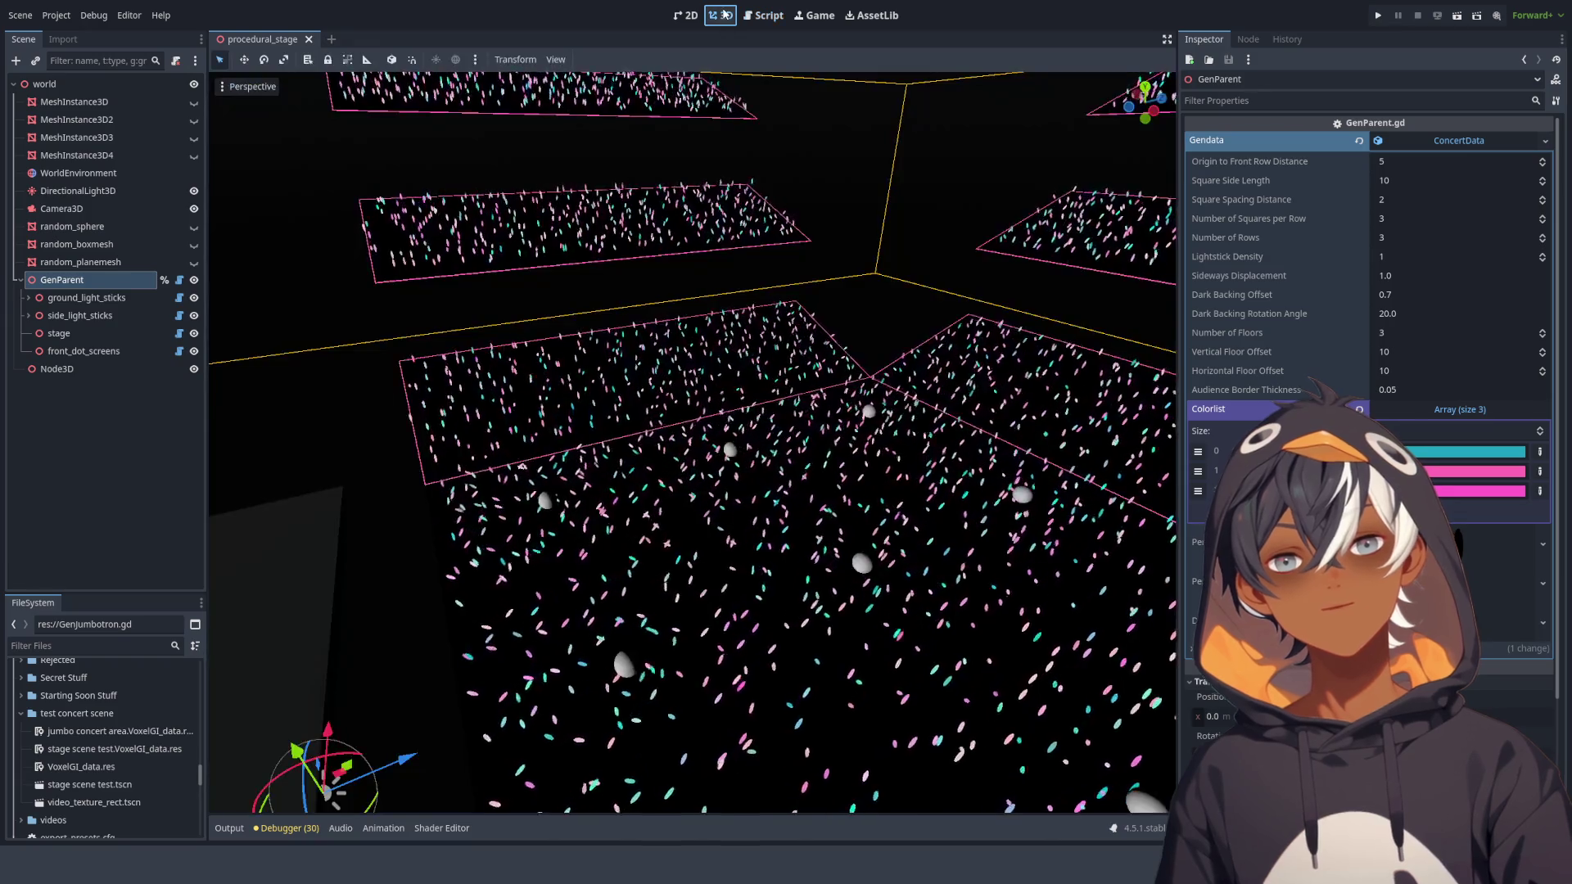
pyautogui.click(194, 101)
pyautogui.click(194, 120)
pyautogui.click(194, 138)
pyautogui.click(194, 156)
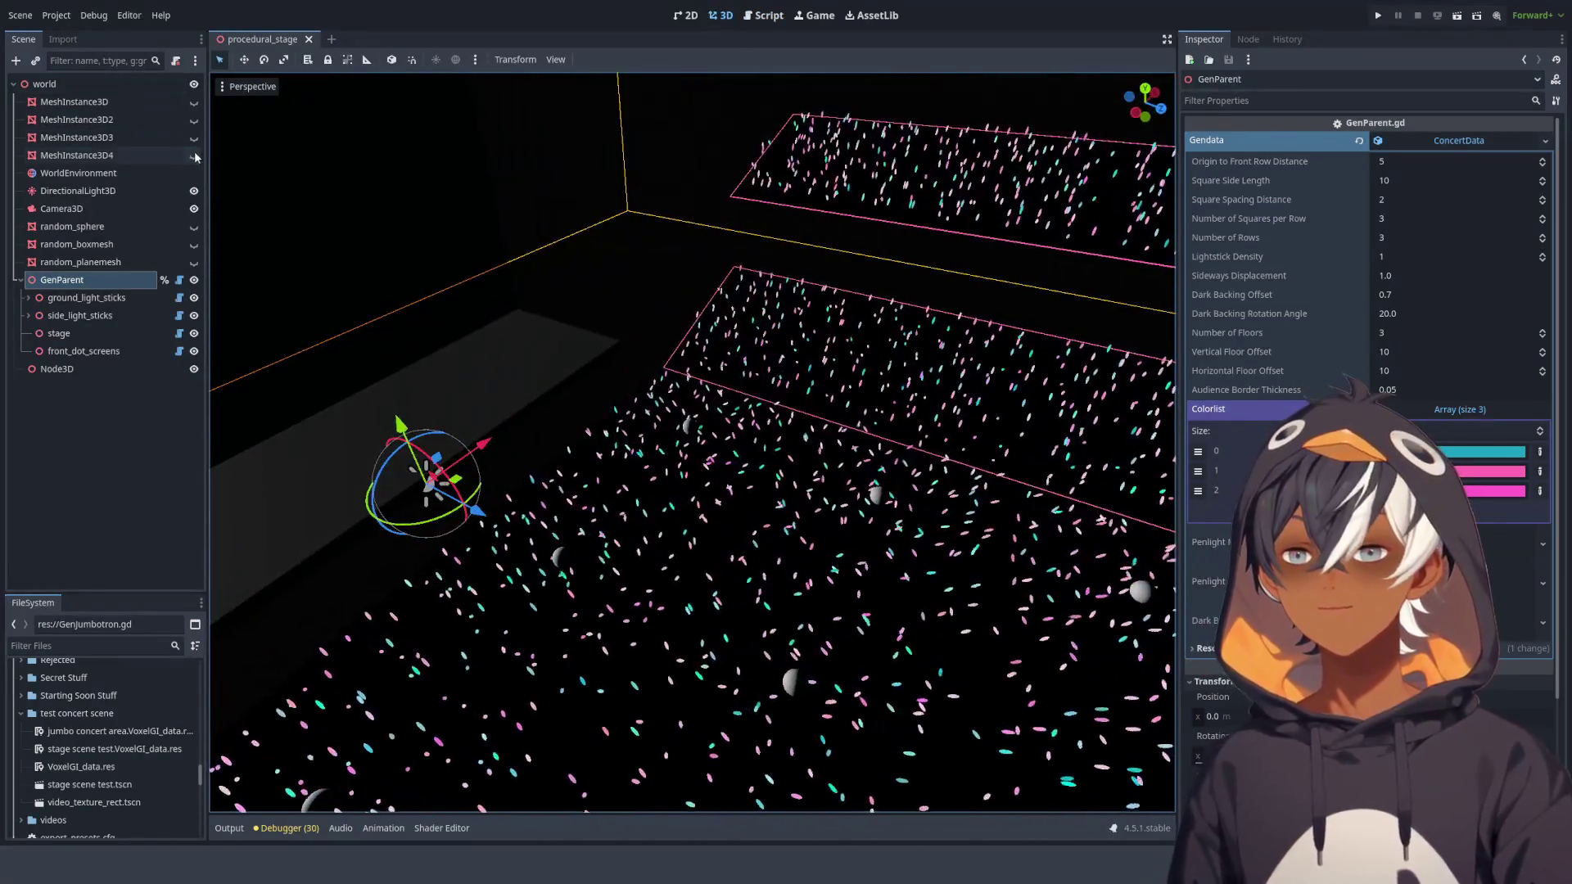
# Rotate the DirectionalLight3D so the stage walls and jumbotron block are lit more brightly.
pyautogui.moveTo(935, 352)
pyautogui.mouseDown()
pyautogui.moveTo(705, 308)
pyautogui.moveTo(722, 317)
pyautogui.mouseUp()
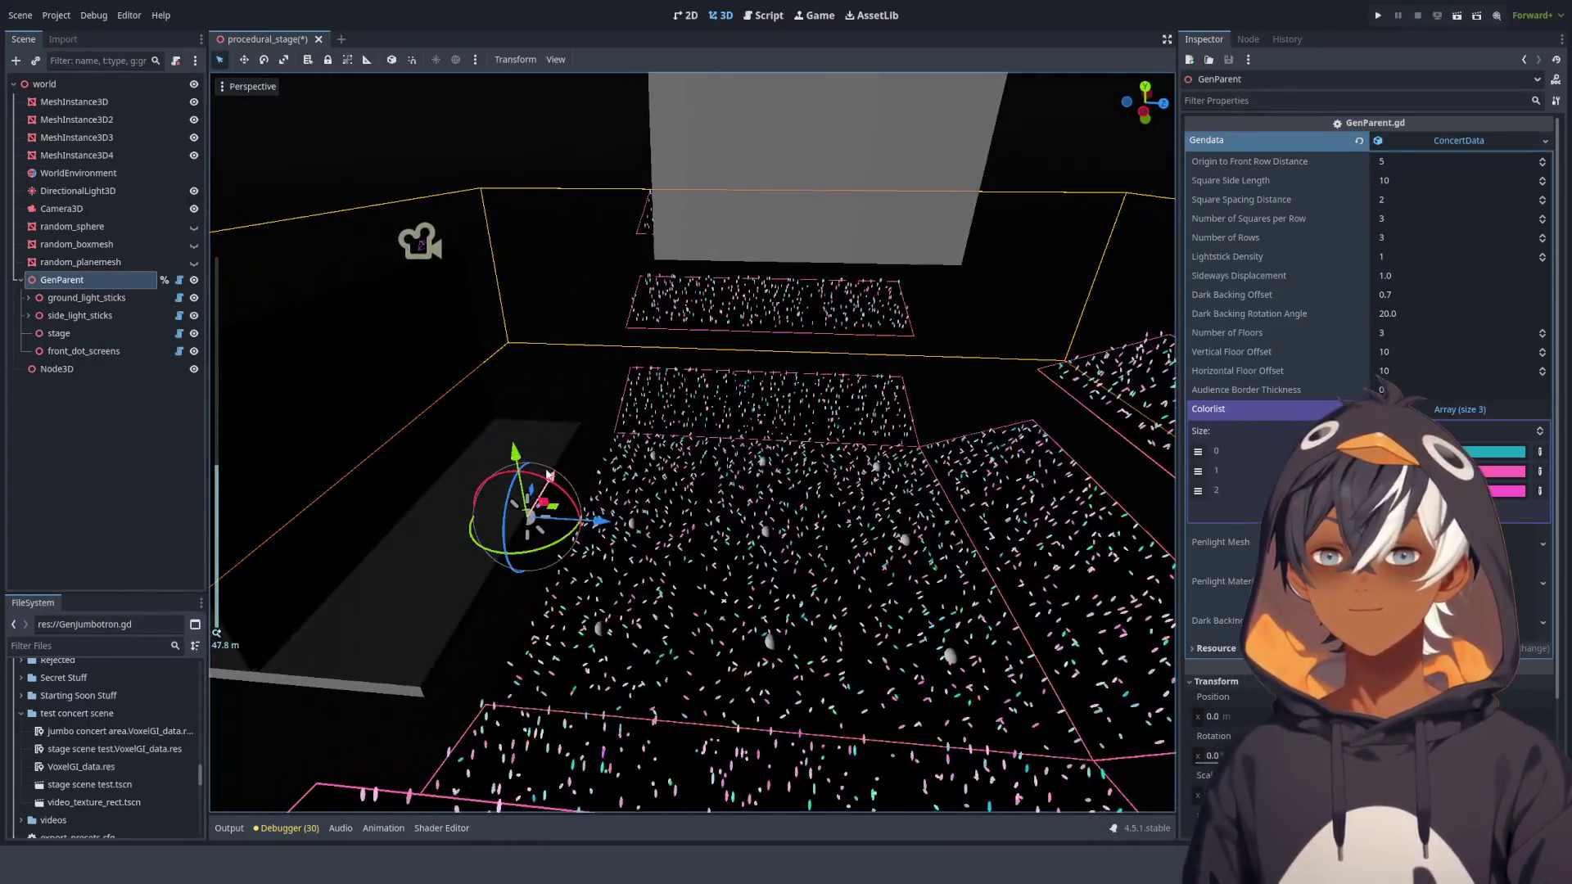
pyautogui.moveTo(564, 494); pyautogui.dragTo(550, 483)
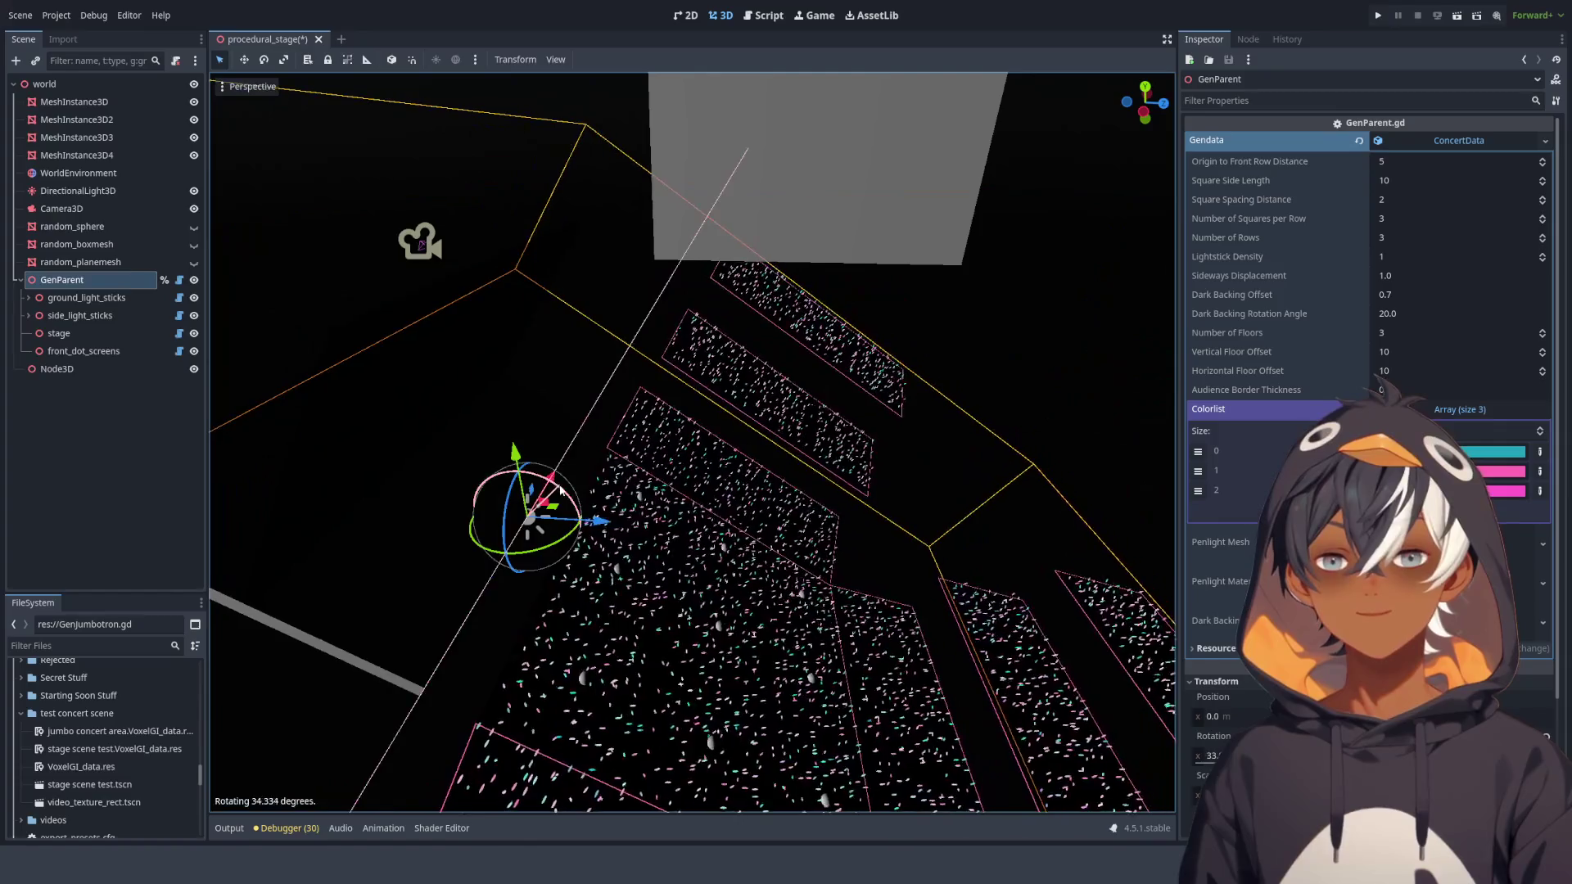
pyautogui.press('Escape')
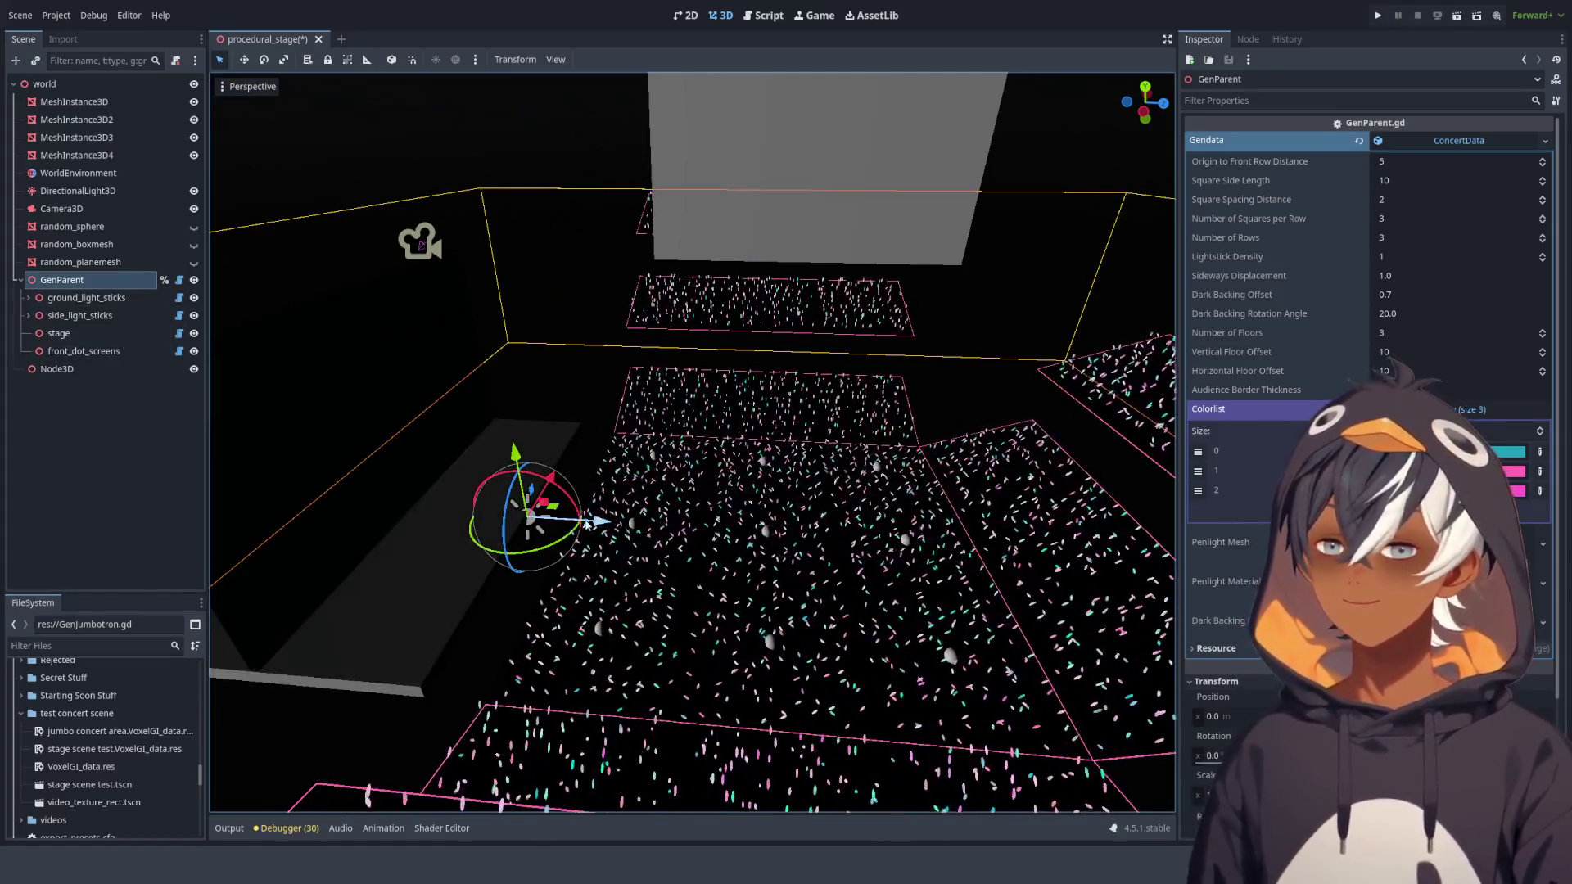
pyautogui.click(536, 514)
pyautogui.moveTo(564, 495)
pyautogui.mouseDown()
pyautogui.moveTo(623, 409)
pyautogui.moveTo(809, 242)
pyautogui.moveTo(730, 309)
pyautogui.moveTo(771, 296)
pyautogui.moveTo(637, 322)
pyautogui.moveTo(683, 286)
pyautogui.moveTo(812, 321)
pyautogui.moveTo(866, 302)
pyautogui.mouseUp()
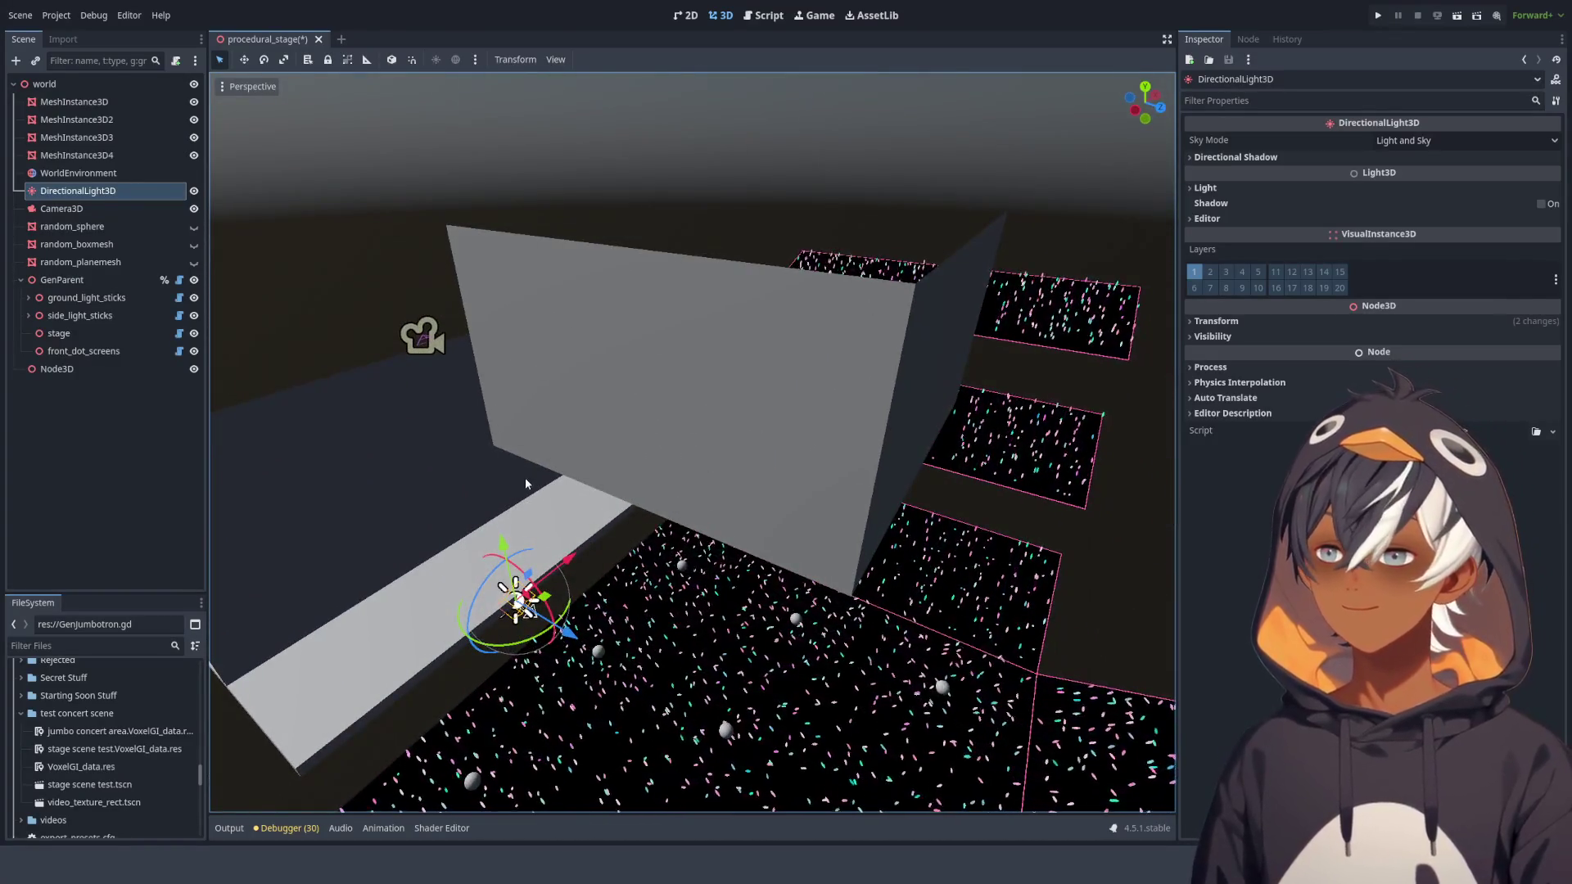
pyautogui.moveTo(526, 470)
pyautogui.mouseDown()
pyautogui.moveTo(898, 256)
pyautogui.moveTo(823, 246)
pyautogui.mouseUp()
pyautogui.moveTo(778, 430); pyautogui.dragTo(701, 361)
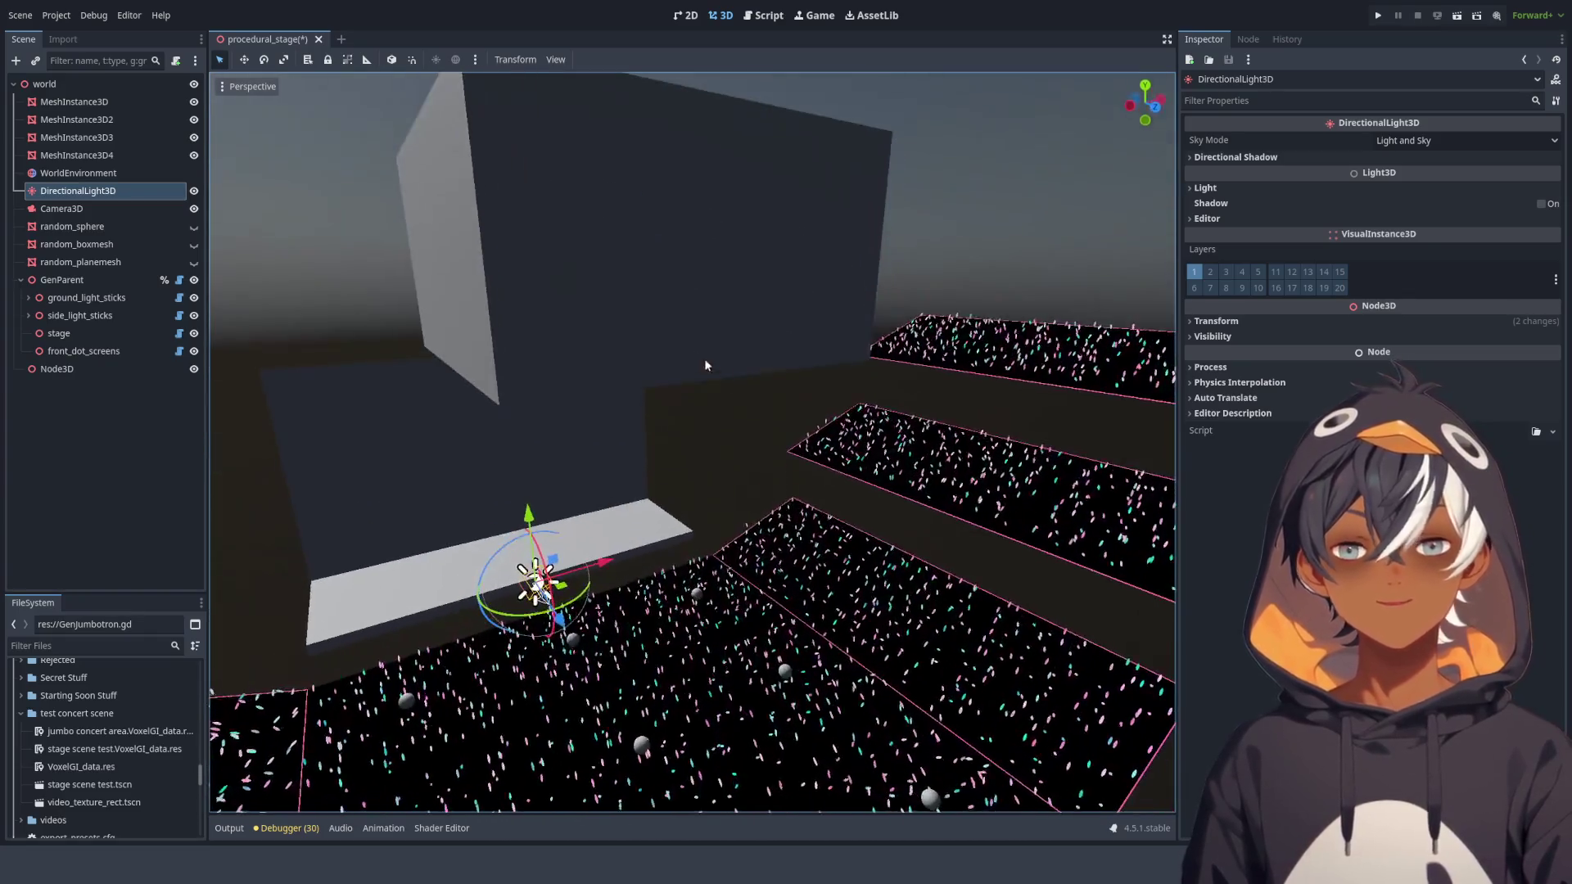
pyautogui.moveTo(502, 415)
pyautogui.mouseDown()
pyautogui.moveTo(715, 324)
pyautogui.moveTo(589, 175)
pyautogui.mouseUp()
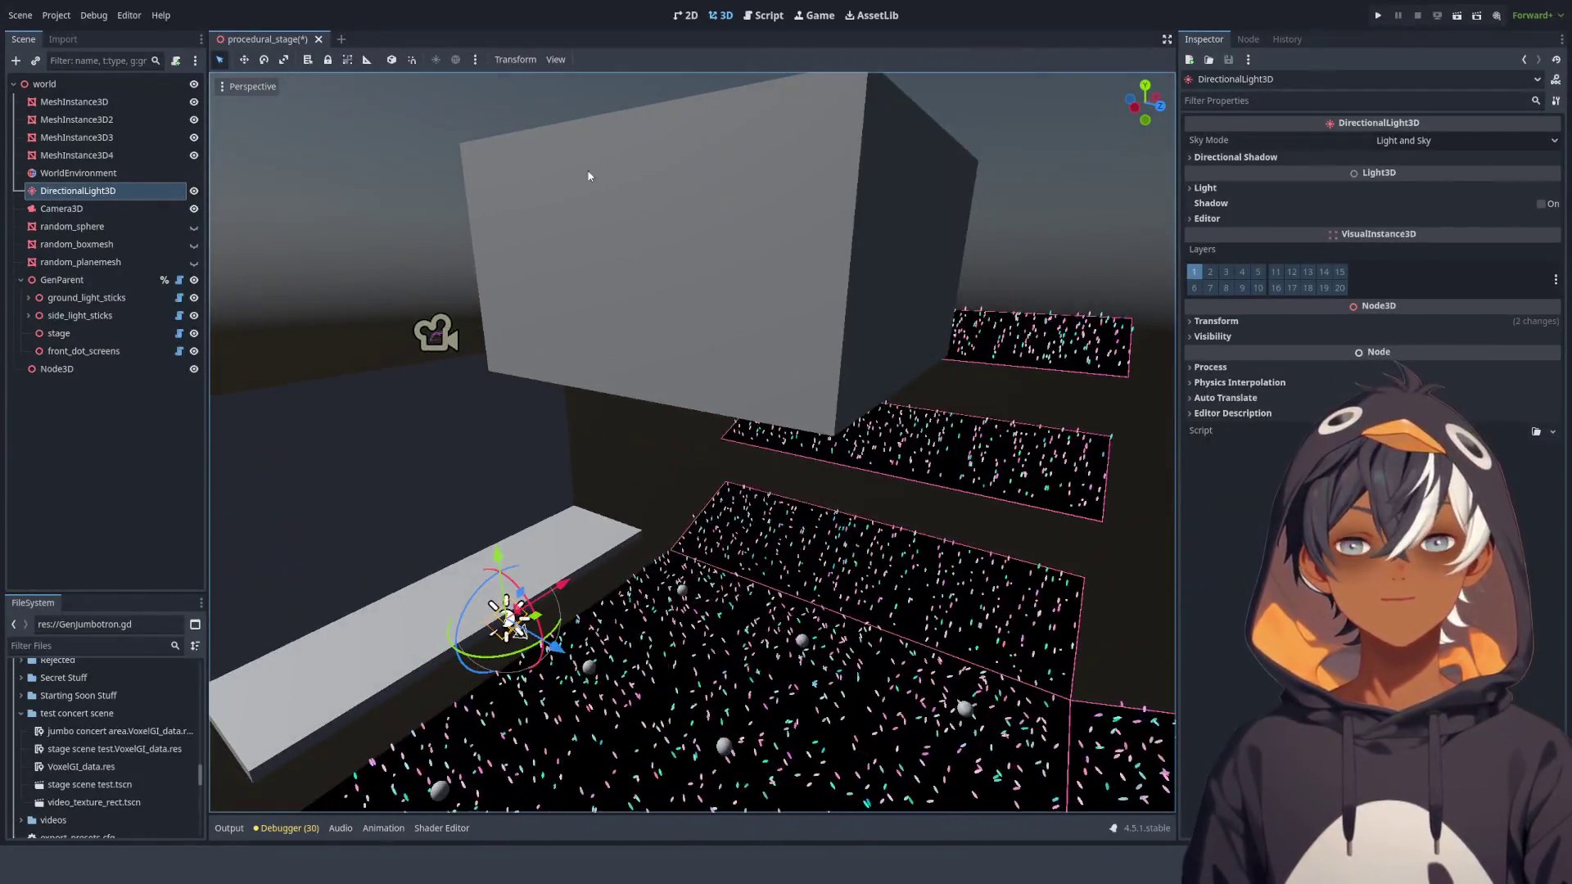
pyautogui.moveTo(725, 257)
pyautogui.mouseDown()
pyautogui.moveTo(497, 470)
pyautogui.moveTo(481, 548)
pyautogui.moveTo(605, 478)
pyautogui.moveTo(650, 476)
pyautogui.moveTo(646, 430)
pyautogui.mouseUp()
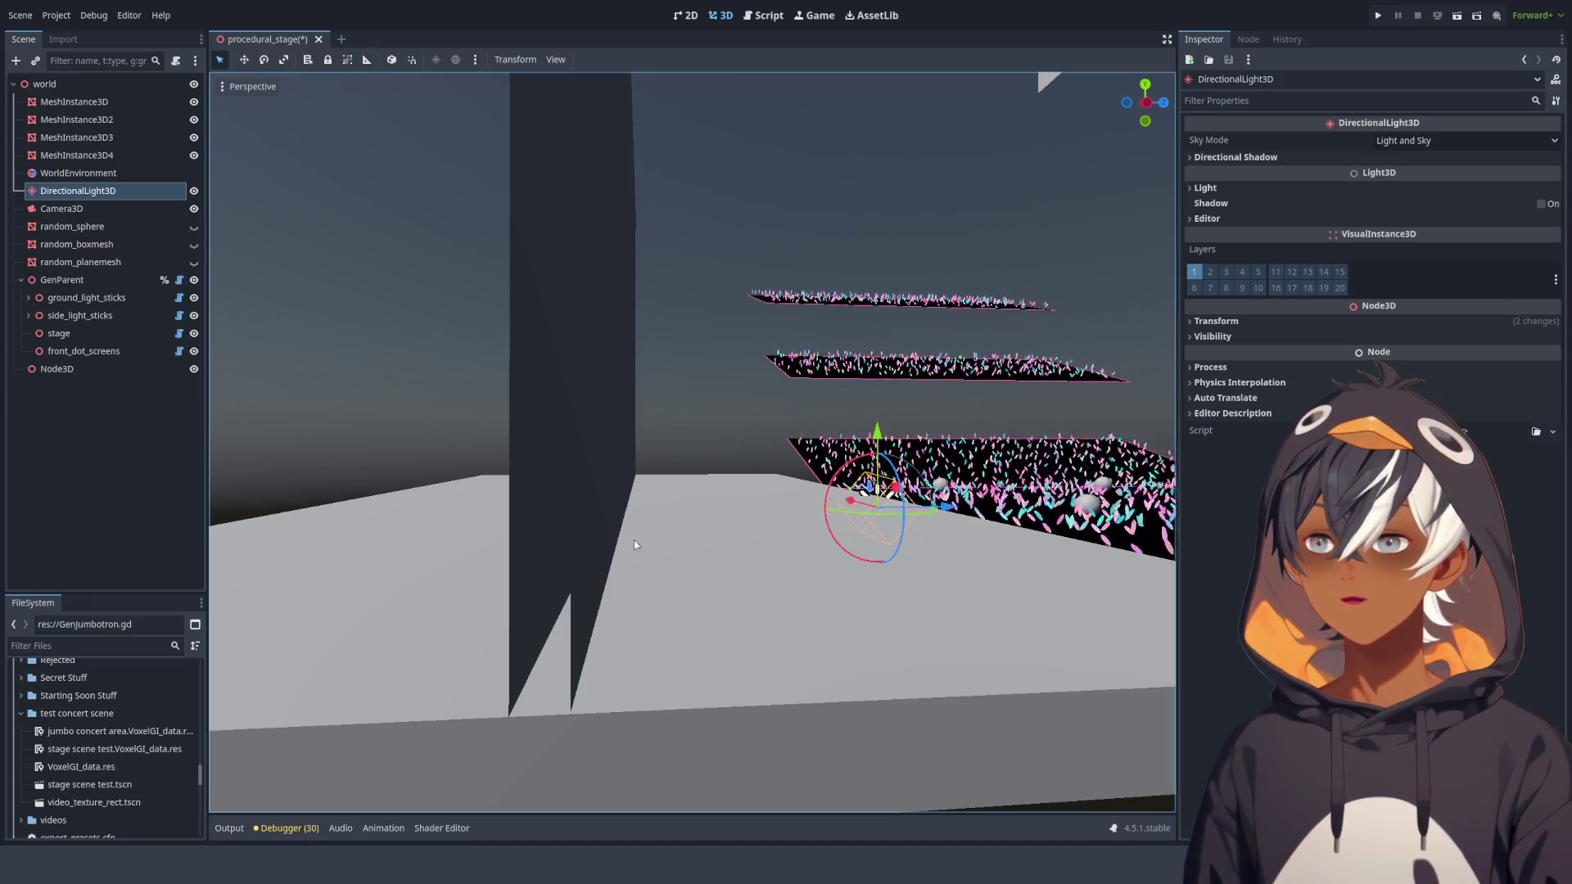
pyautogui.moveTo(607, 550)
pyautogui.mouseDown()
pyautogui.moveTo(563, 573)
pyautogui.moveTo(582, 579)
pyautogui.moveTo(849, 302)
pyautogui.moveTo(698, 344)
pyautogui.moveTo(780, 385)
pyautogui.moveTo(747, 384)
pyautogui.moveTo(724, 348)
pyautogui.moveTo(635, 401)
pyautogui.moveTo(620, 370)
pyautogui.moveTo(616, 414)
pyautogui.moveTo(632, 333)
pyautogui.moveTo(618, 424)
pyautogui.moveTo(638, 396)
pyautogui.moveTo(705, 376)
pyautogui.moveTo(618, 387)
pyautogui.moveTo(606, 440)
pyautogui.moveTo(737, 393)
pyautogui.moveTo(624, 369)
pyautogui.moveTo(695, 456)
pyautogui.moveTo(670, 461)
pyautogui.mouseUp()
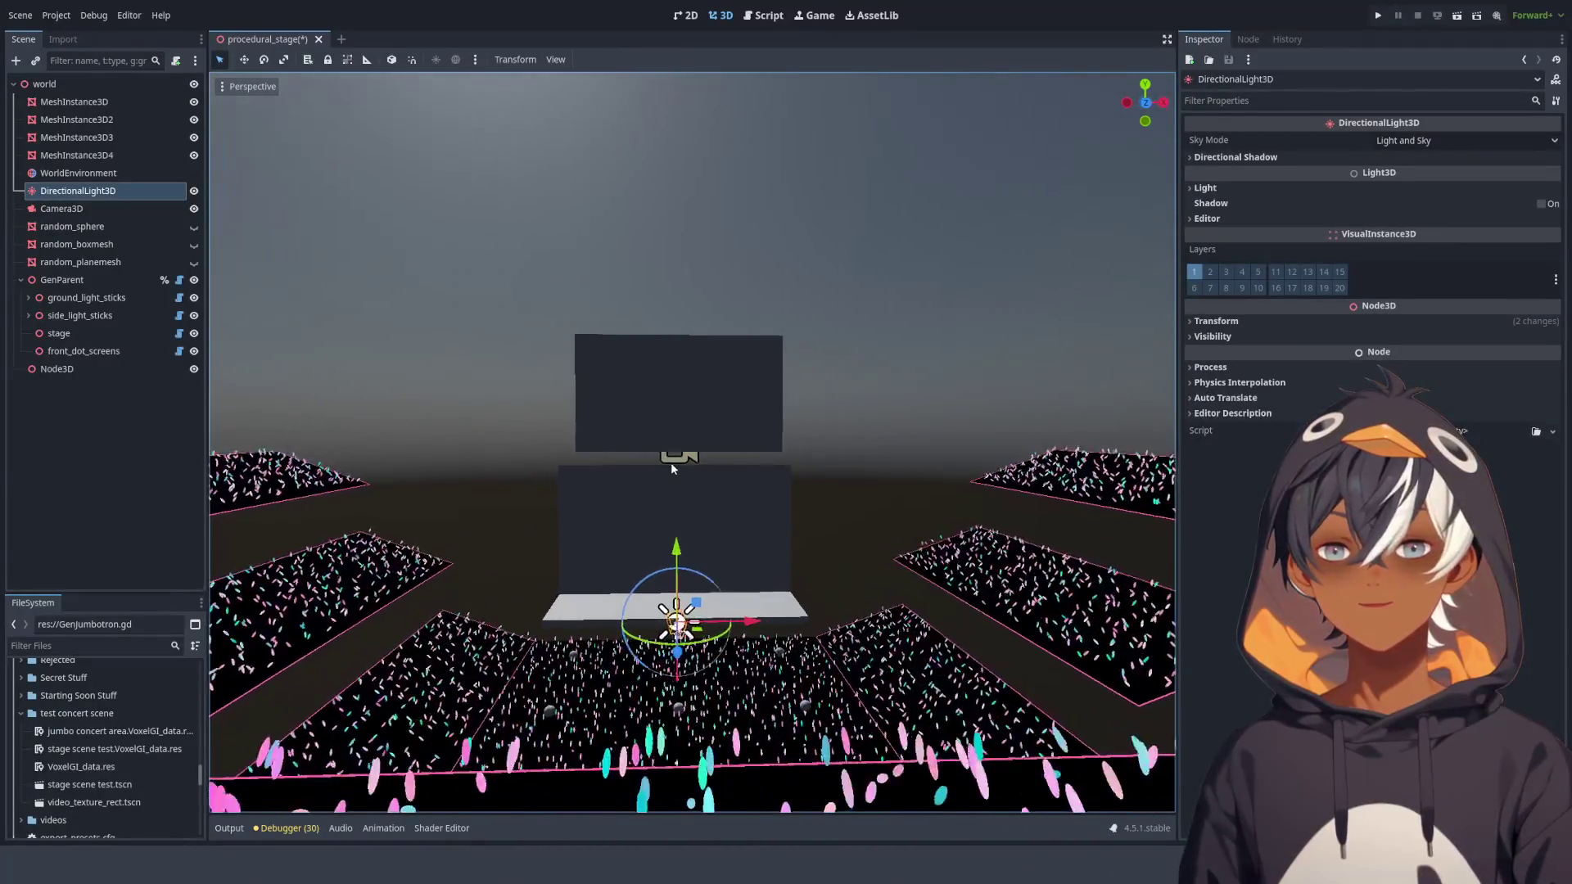
pyautogui.moveTo(616, 382)
pyautogui.mouseDown()
pyautogui.moveTo(638, 409)
pyautogui.moveTo(622, 393)
pyautogui.moveTo(581, 430)
pyautogui.moveTo(491, 450)
pyautogui.moveTo(677, 394)
pyautogui.moveTo(763, 432)
pyautogui.moveTo(700, 385)
pyautogui.moveTo(688, 425)
pyautogui.moveTo(705, 472)
pyautogui.moveTo(720, 385)
pyautogui.moveTo(723, 423)
pyautogui.moveTo(792, 496)
pyautogui.moveTo(727, 425)
pyautogui.moveTo(382, 298)
pyautogui.moveTo(336, 349)
pyautogui.moveTo(326, 327)
pyautogui.moveTo(306, 330)
pyautogui.moveTo(336, 333)
pyautogui.mouseUp()
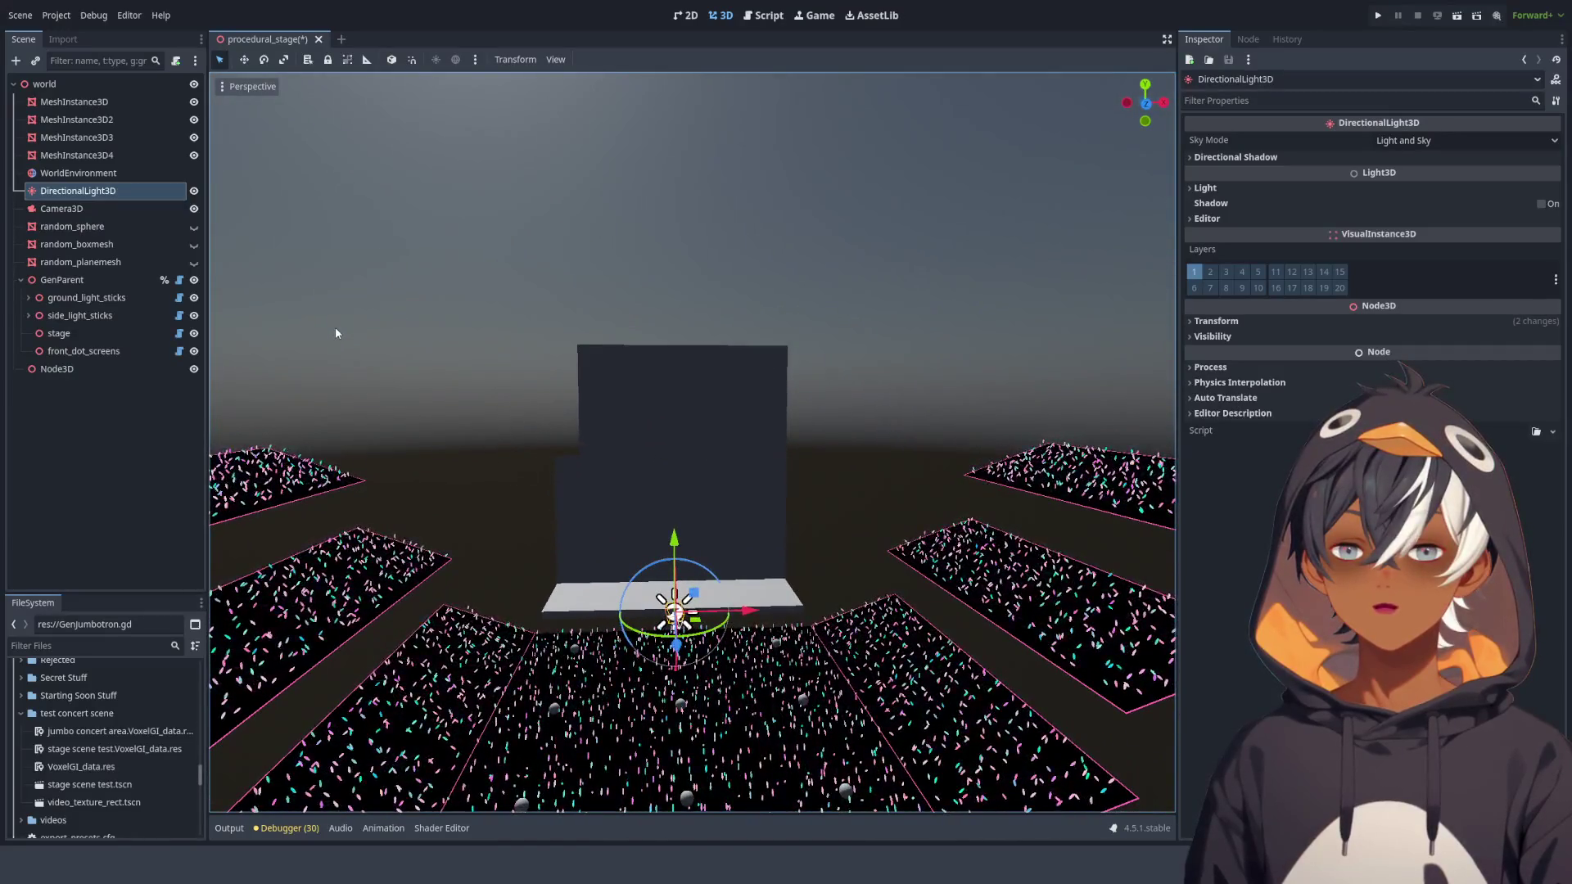
pyautogui.moveTo(562, 356)
pyautogui.mouseDown()
pyautogui.moveTo(729, 389)
pyautogui.moveTo(711, 411)
pyautogui.moveTo(606, 406)
pyautogui.moveTo(936, 410)
pyautogui.moveTo(576, 387)
pyautogui.moveTo(734, 425)
pyautogui.moveTo(908, 406)
pyautogui.moveTo(669, 394)
pyautogui.mouseUp()
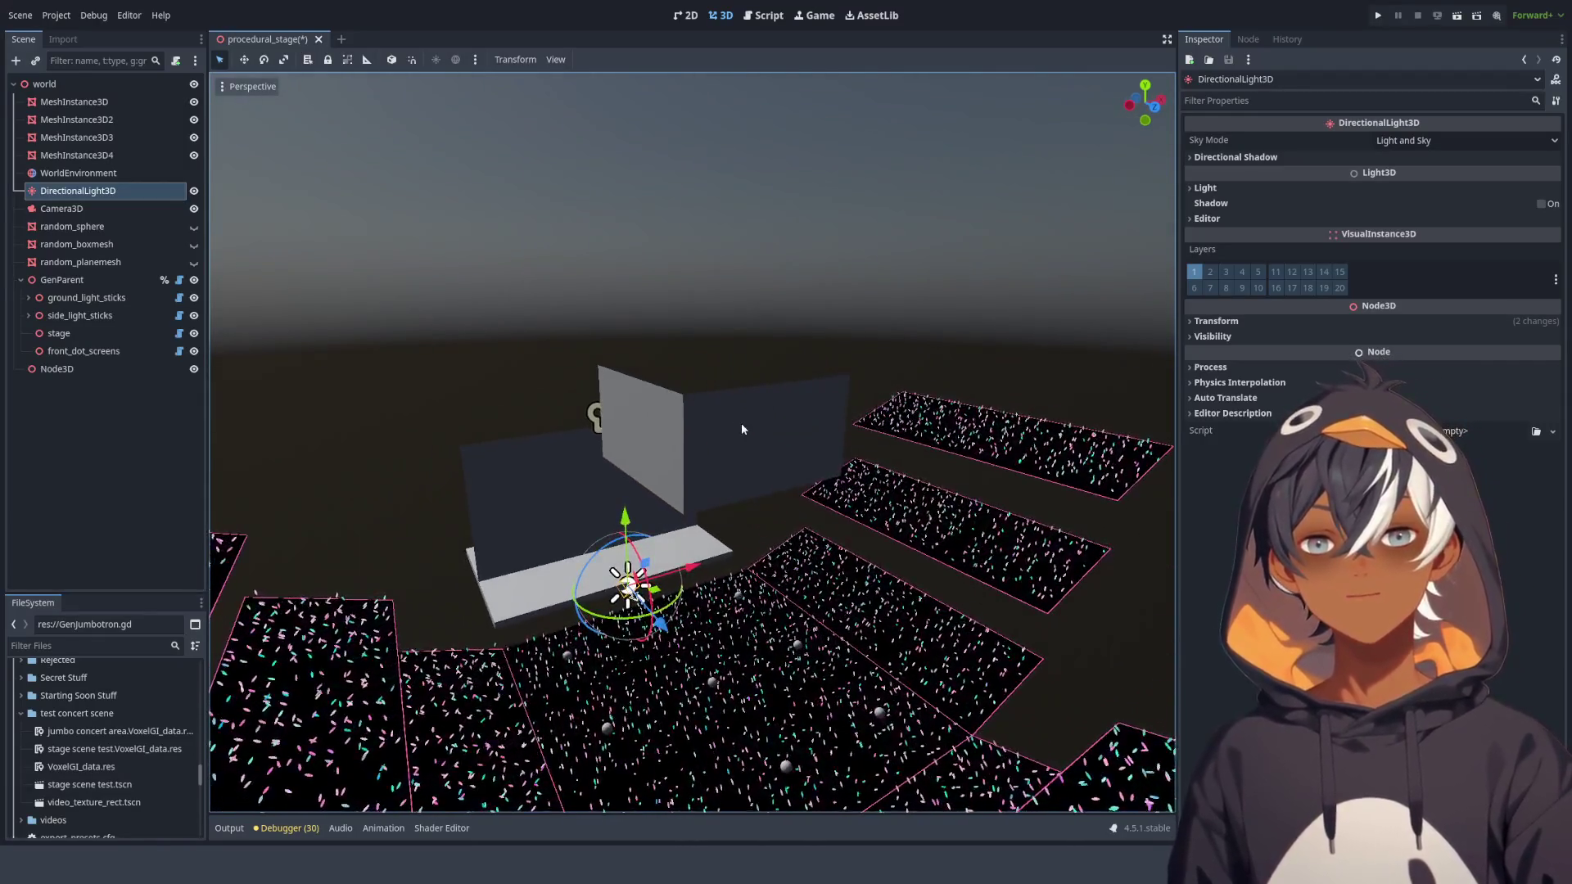
# Orbit and zoom around the lit wall box to view it over the stage screens.
pyautogui.scroll(5, 739, 422)
pyautogui.moveTo(797, 423); pyautogui.dragTo(737, 379)
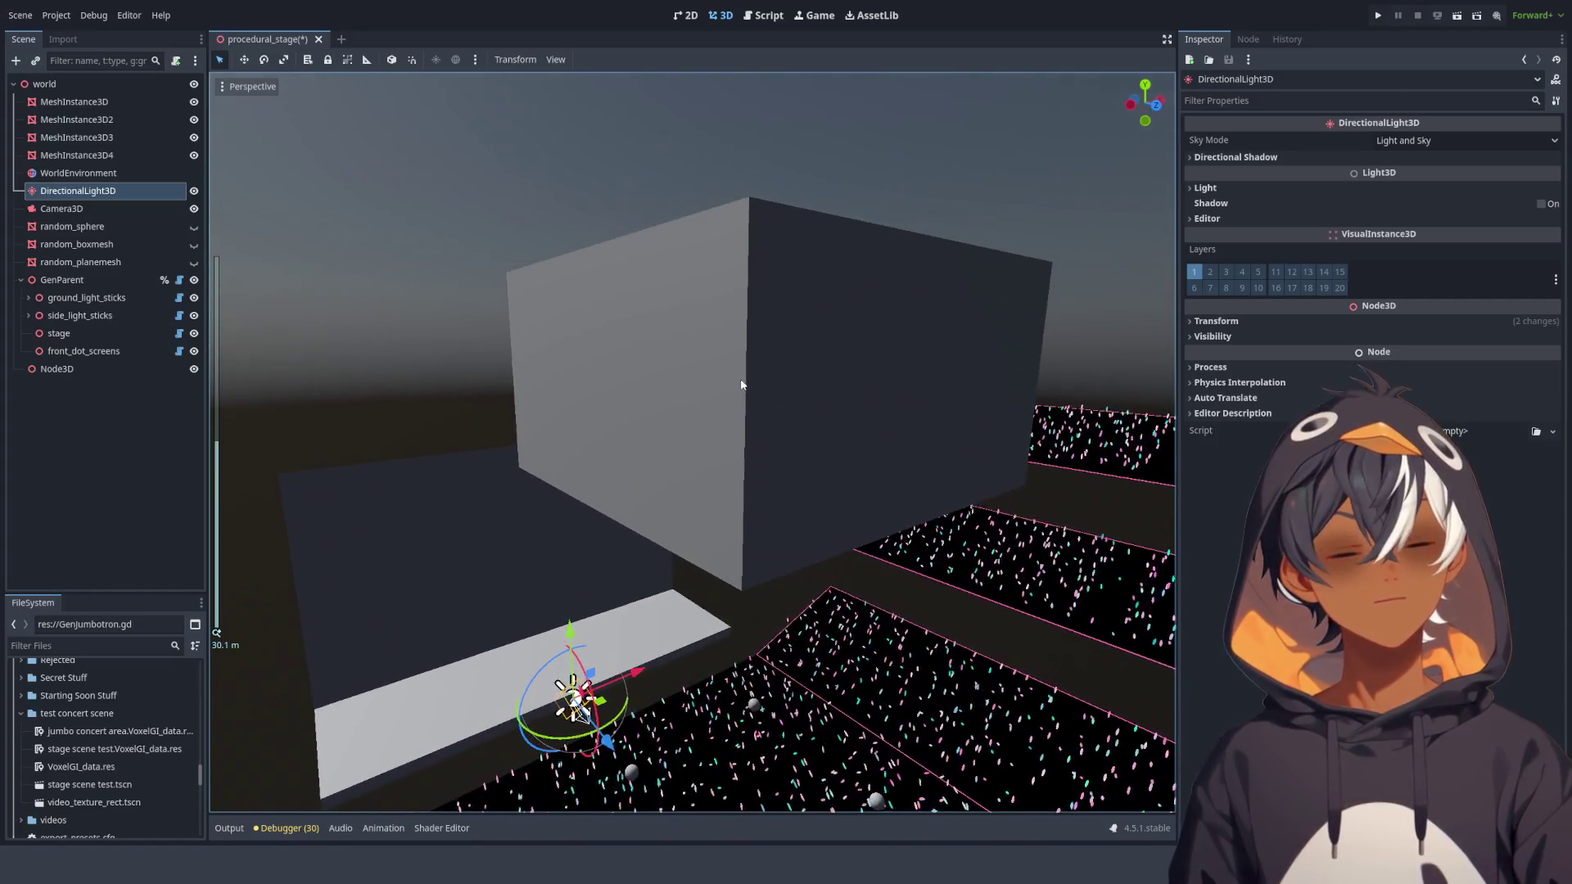
pyautogui.moveTo(630, 321)
pyautogui.mouseDown()
pyautogui.moveTo(710, 303)
pyautogui.moveTo(606, 243)
pyautogui.moveTo(653, 273)
pyautogui.mouseUp()
pyautogui.scroll(2, 650, 284)
pyautogui.scroll(3, 651, 283)
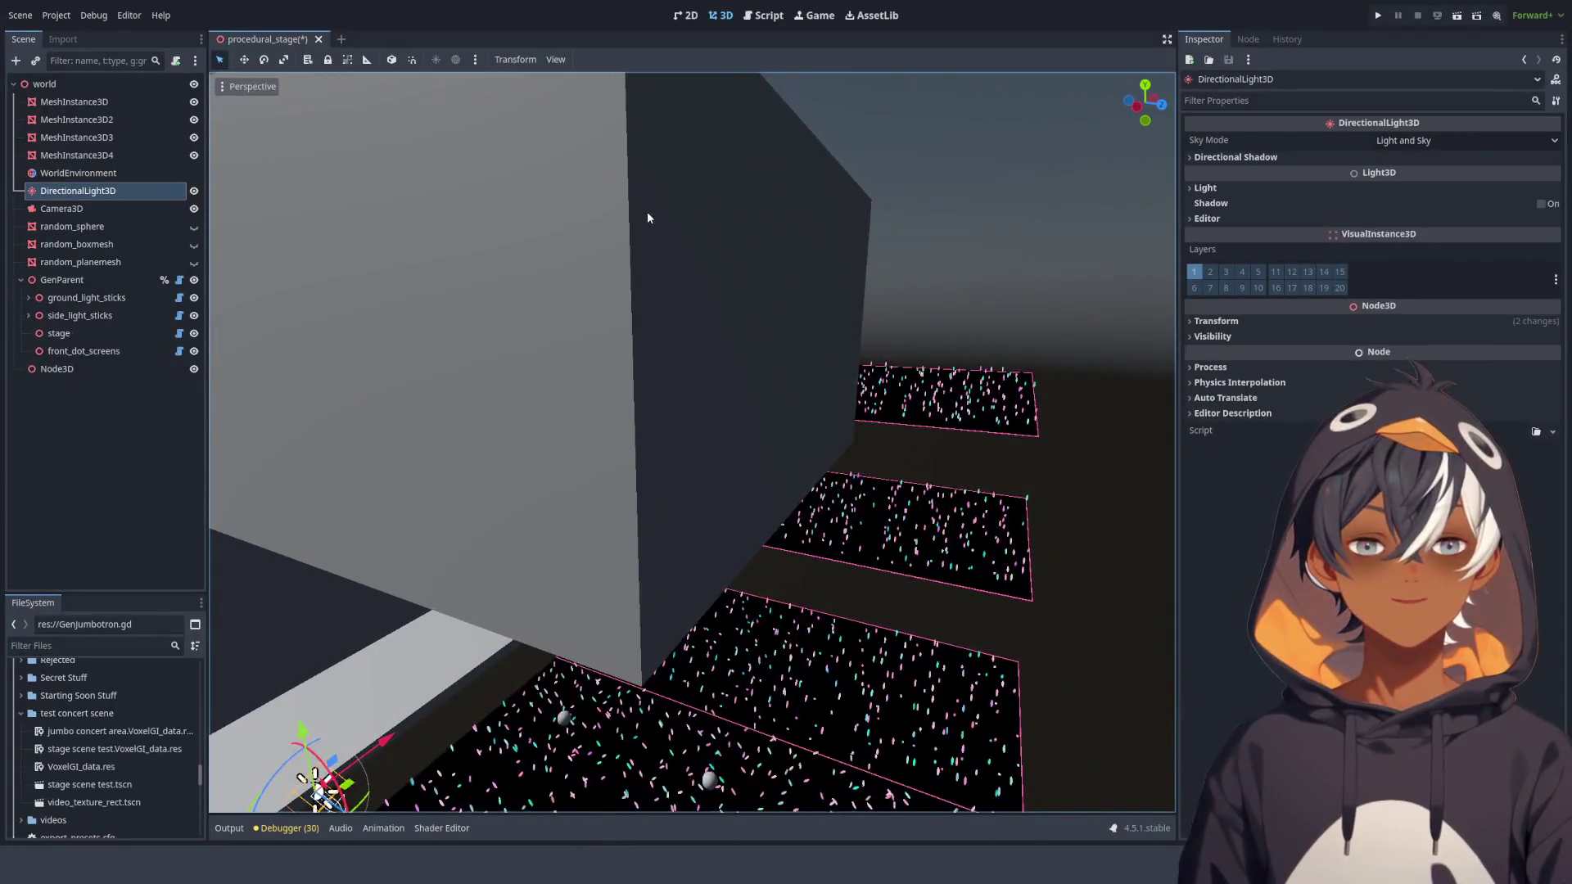
pyautogui.moveTo(646, 211); pyautogui.dragTo(657, 246)
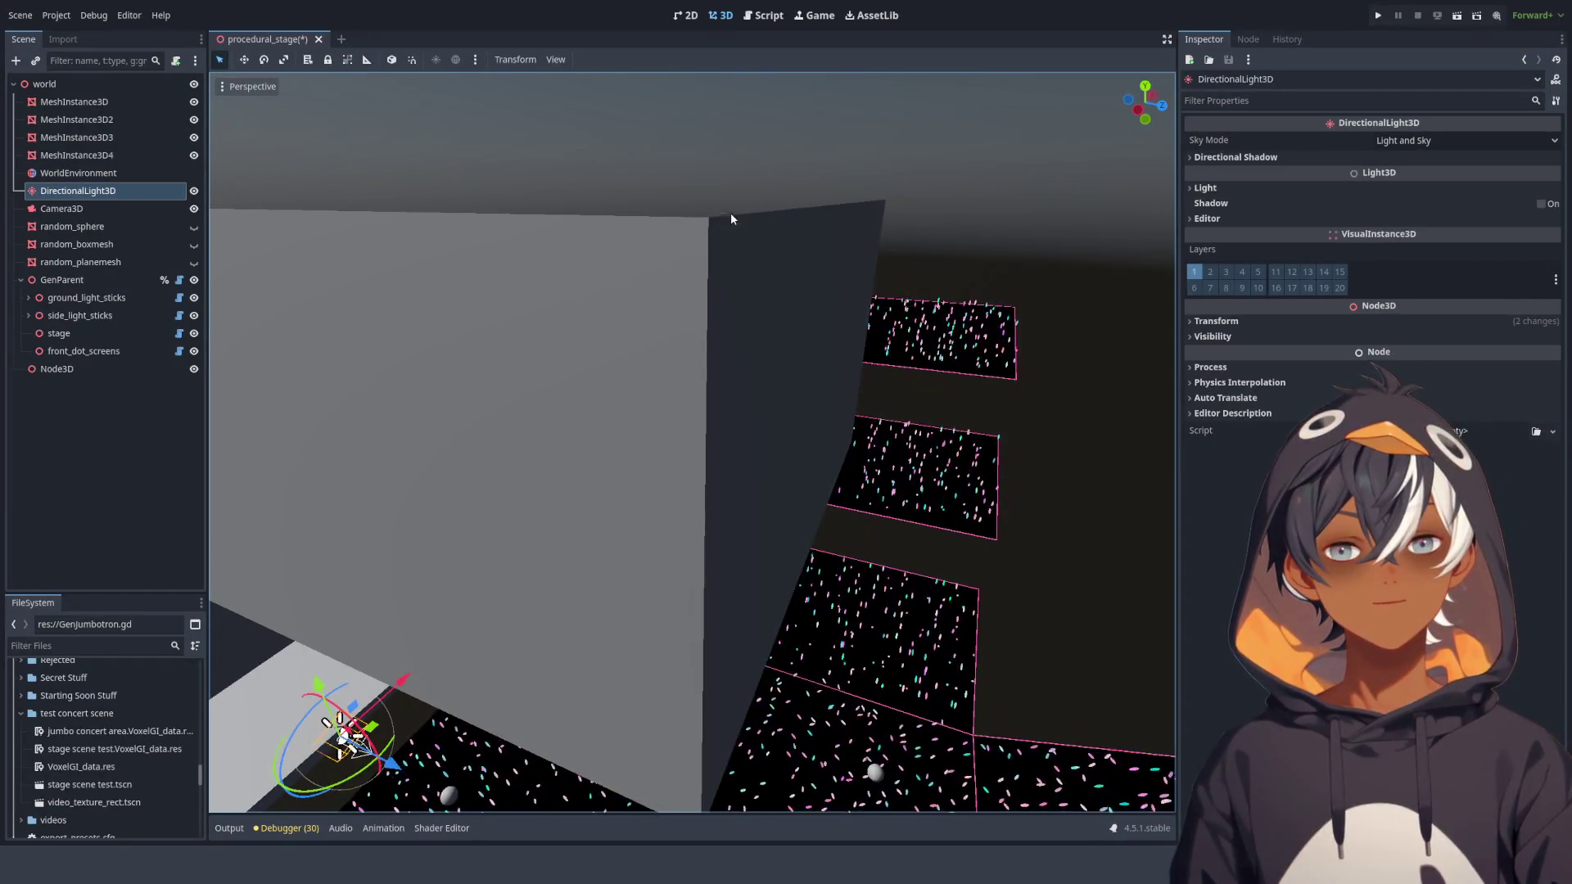
pyautogui.moveTo(982, 344)
pyautogui.mouseDown()
pyautogui.moveTo(591, 346)
pyautogui.moveTo(635, 347)
pyautogui.moveTo(617, 303)
pyautogui.moveTo(797, 317)
pyautogui.mouseUp()
pyautogui.scroll(-3, 772, 336)
pyautogui.scroll(3, 778, 348)
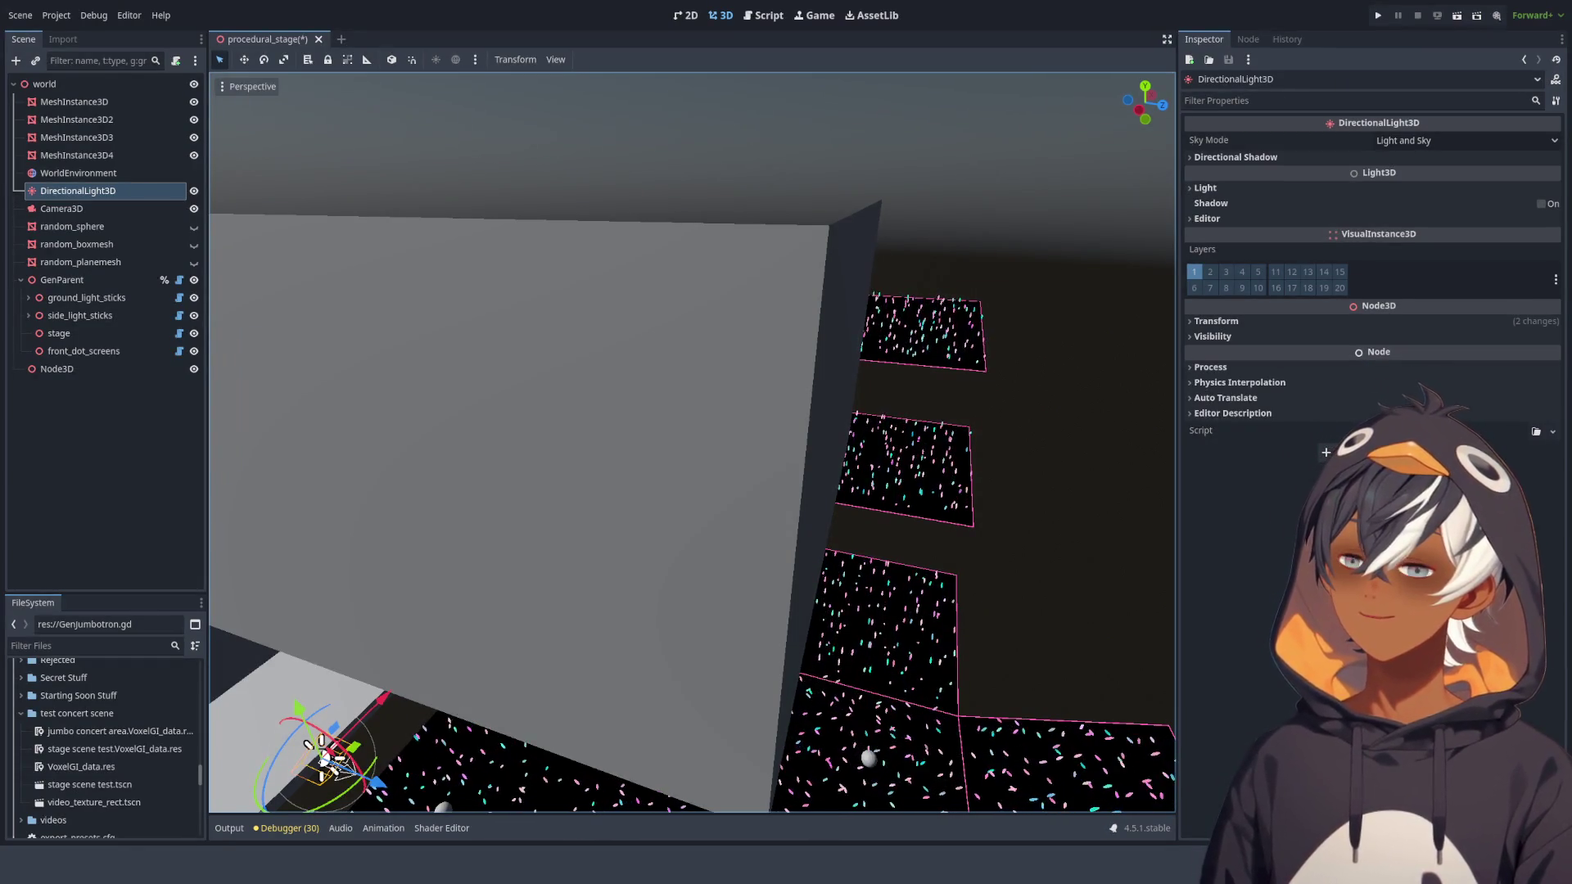
pyautogui.click(763, 15)
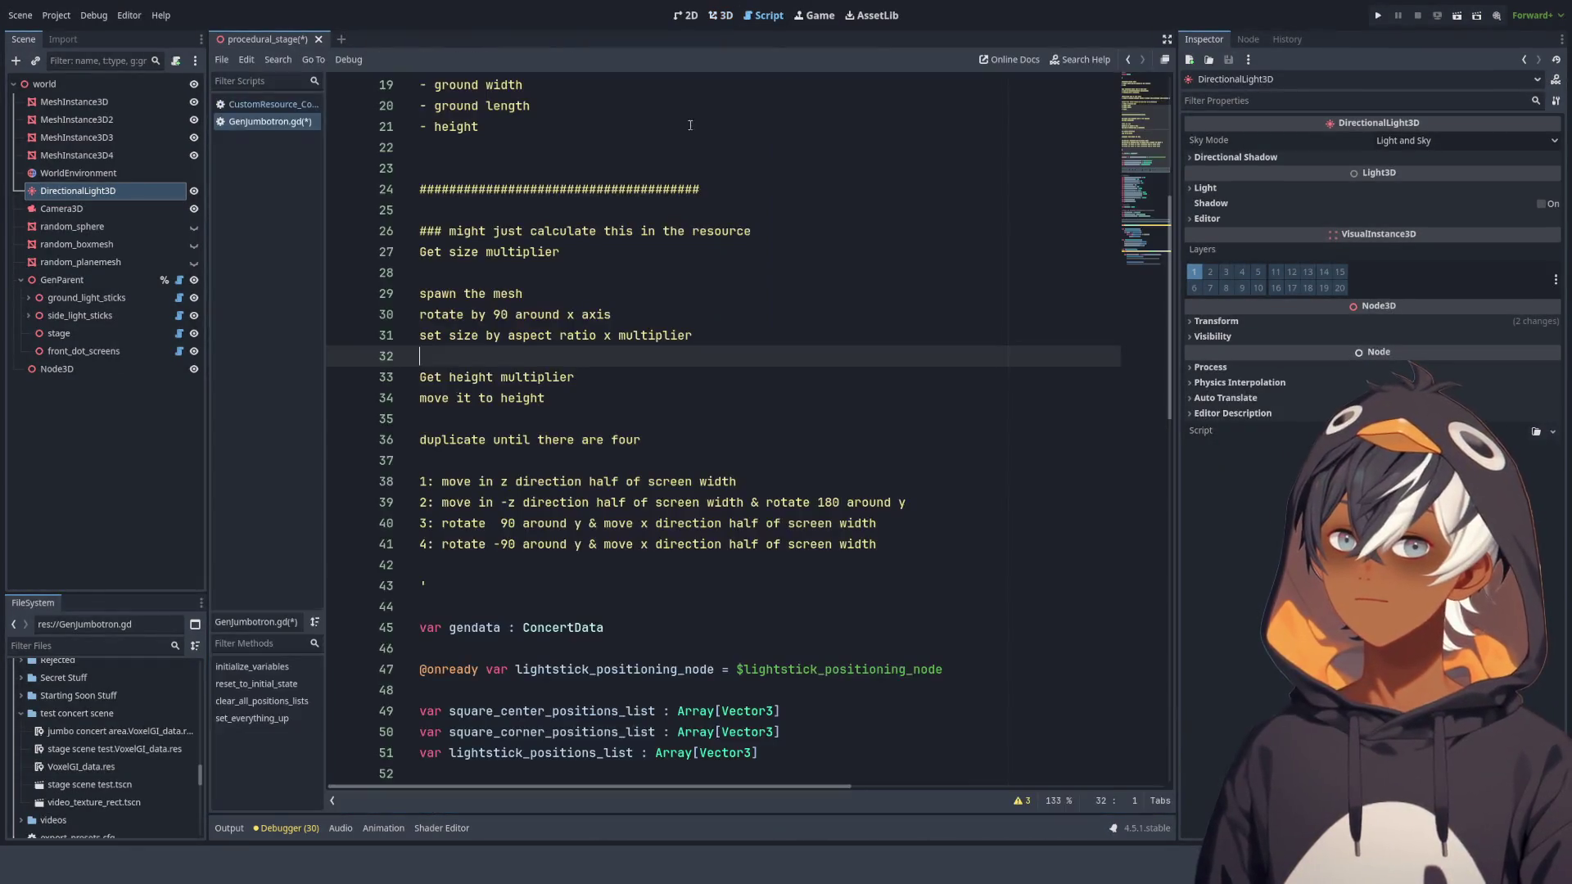
pyautogui.scroll(-7, 487, 399)
pyautogui.scroll(4, 491, 400)
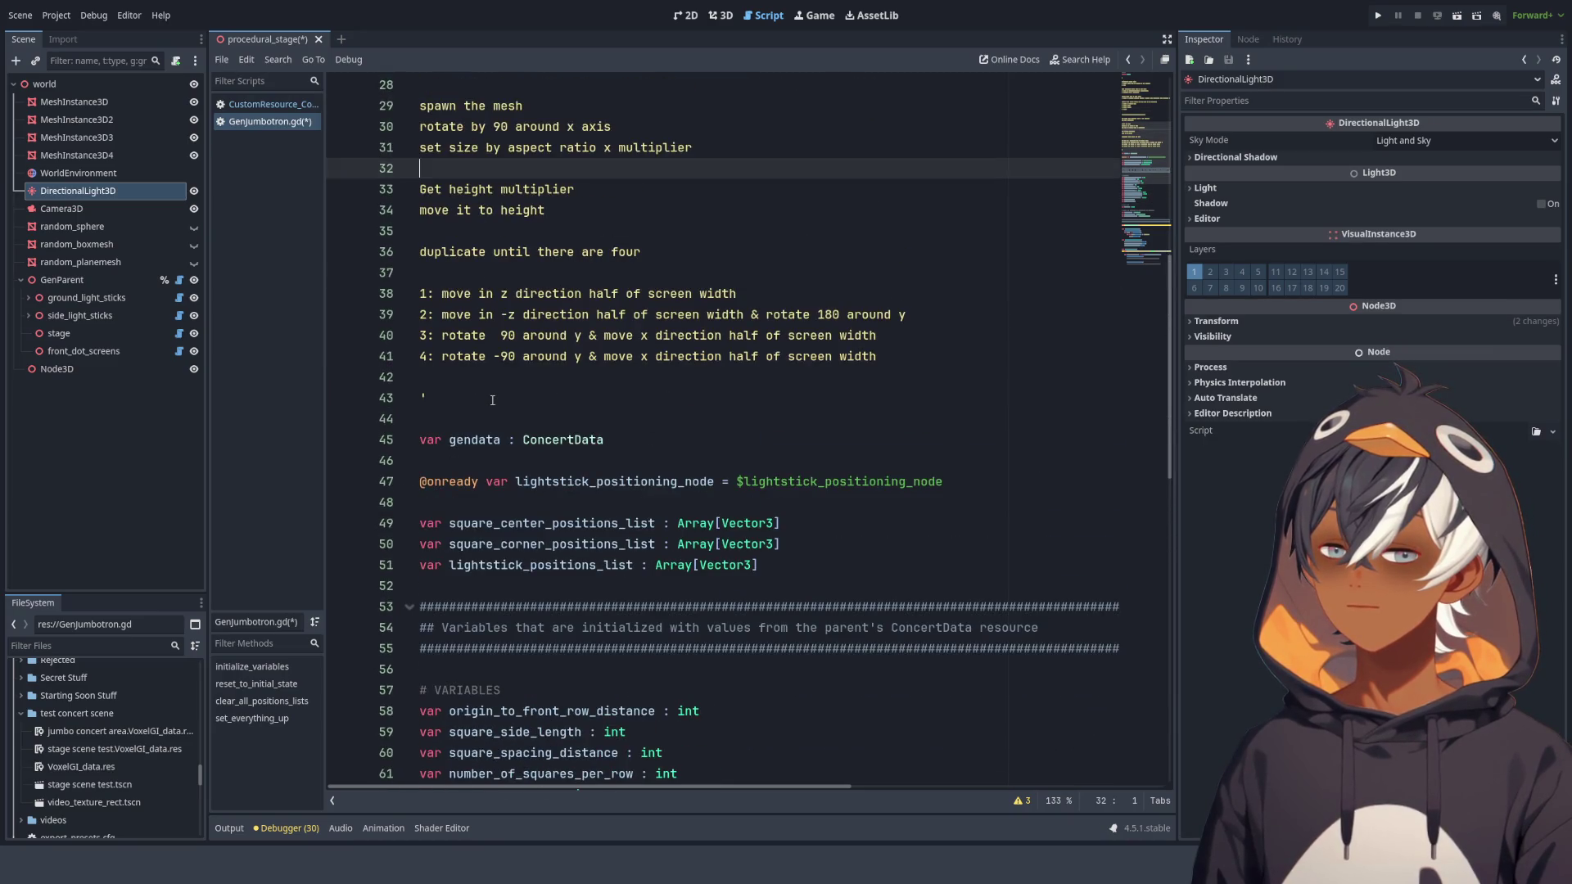